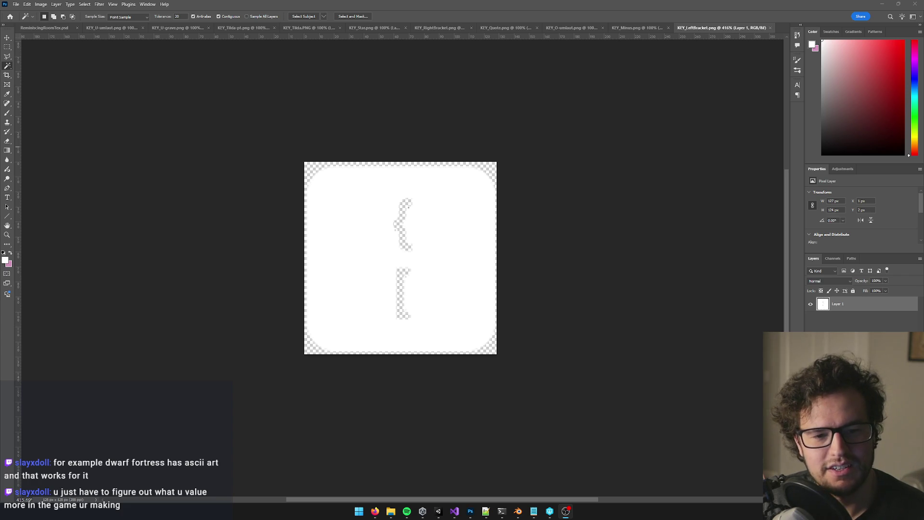
Step: Finish KEY_LeftBracket as a white rounded tile with transparent { and [ cutouts
{"action": "mouse_move", "coordinate": [376, 511]}
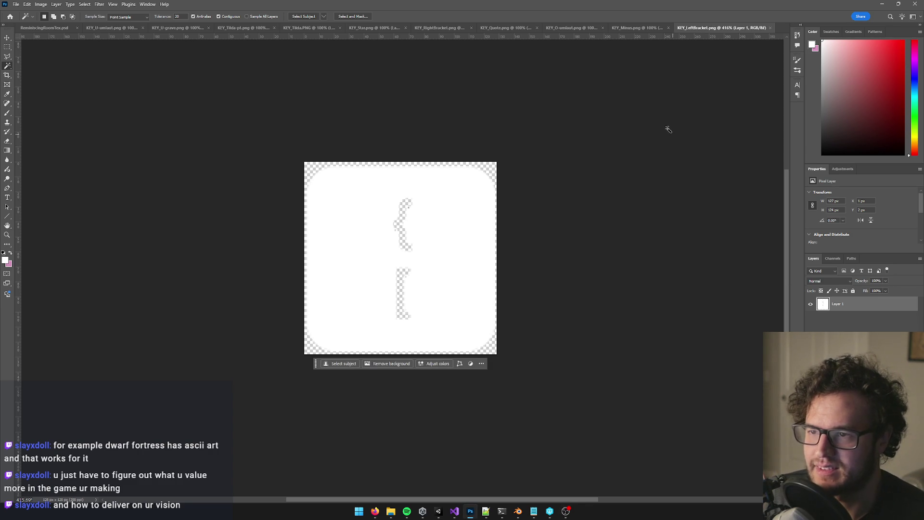
Step: Close KEY_LeftBracket and cut the minus icon's two bars out to transparency
{"action": "left_click", "coordinate": [771, 28]}
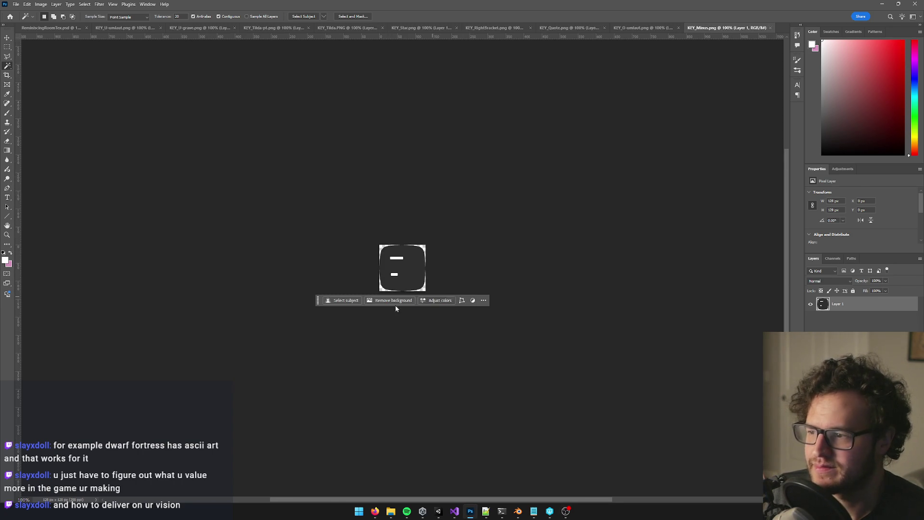
{"action": "scroll", "coordinate": [401, 269], "scroll_direction": "up", "scroll_amount": 5}
{"action": "left_click", "coordinate": [415, 210]}
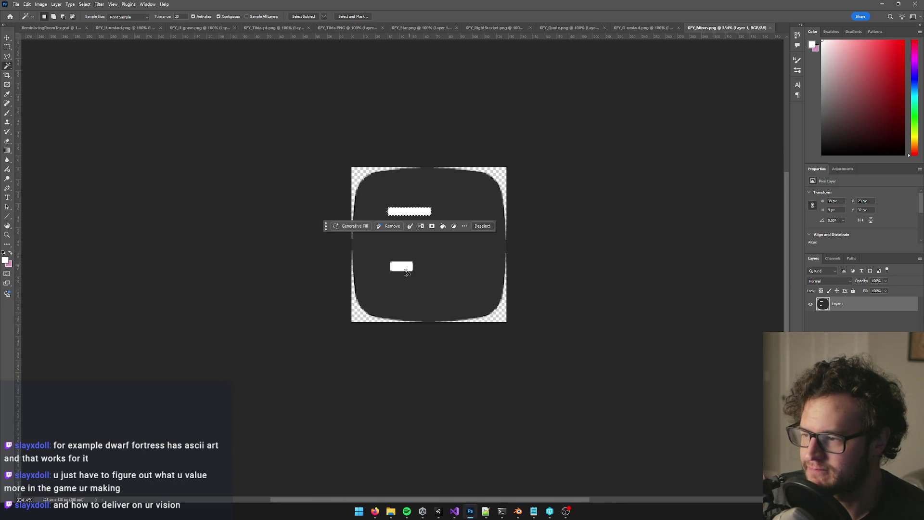
{"action": "left_click", "coordinate": [408, 268], "text": "shift"}
{"action": "key", "text": "Delete"}
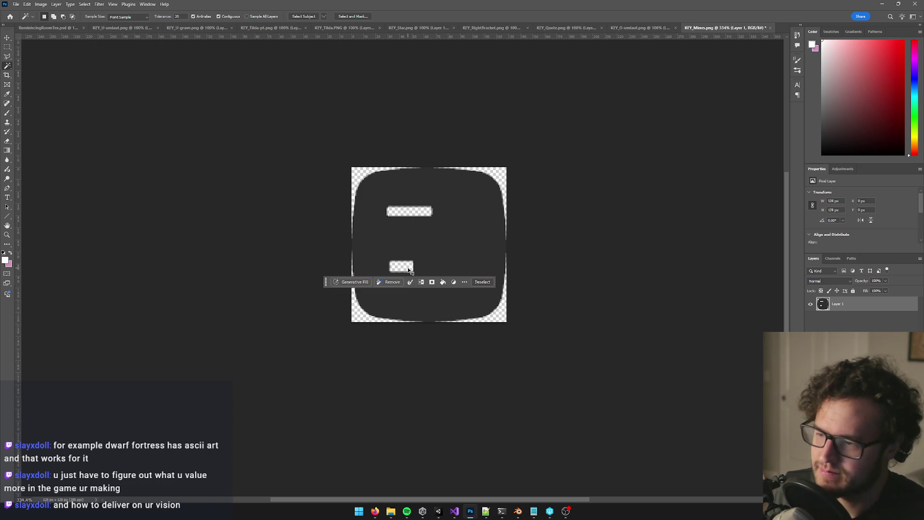
Step: Whiten the minus tile with Levels, save KEY_Minus, and close it
{"action": "key", "text": "ctrl+l"}
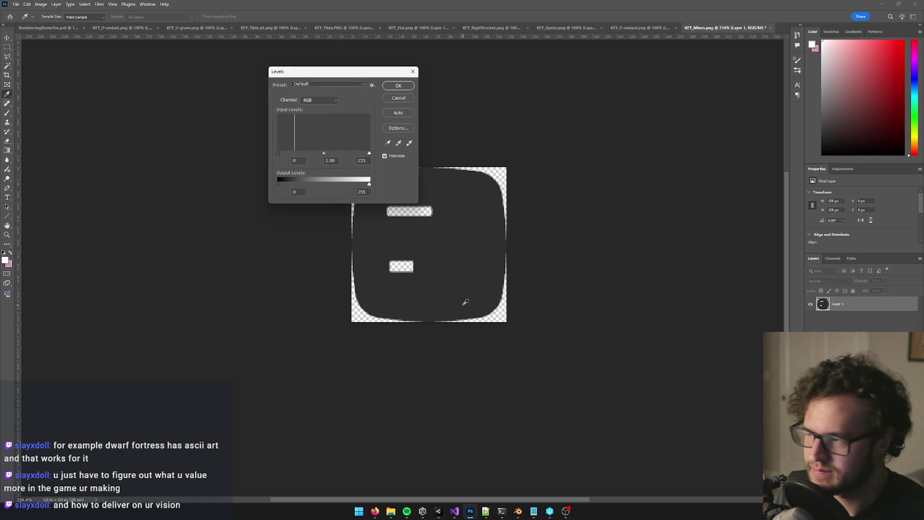
{"action": "left_click_drag", "start_coordinate": [369, 153], "coordinate": [302, 155]}
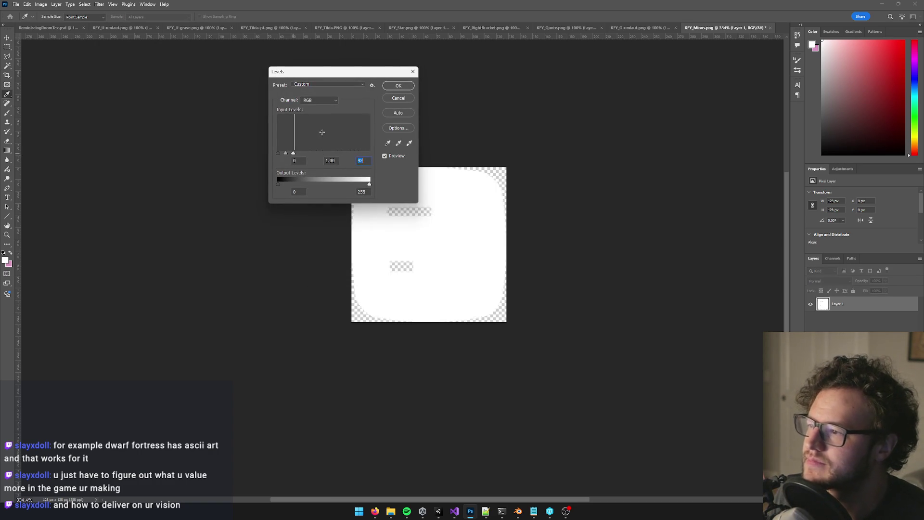
{"action": "left_click", "coordinate": [398, 86]}
{"action": "key", "text": "ctrl+s"}
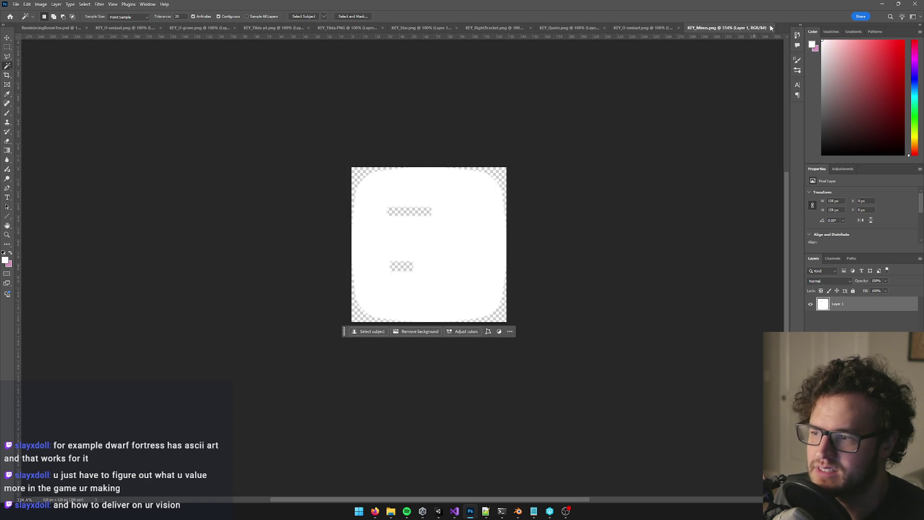
{"action": "left_click", "coordinate": [772, 27]}
{"action": "scroll", "coordinate": [418, 254], "scroll_direction": "up", "scroll_amount": 3}
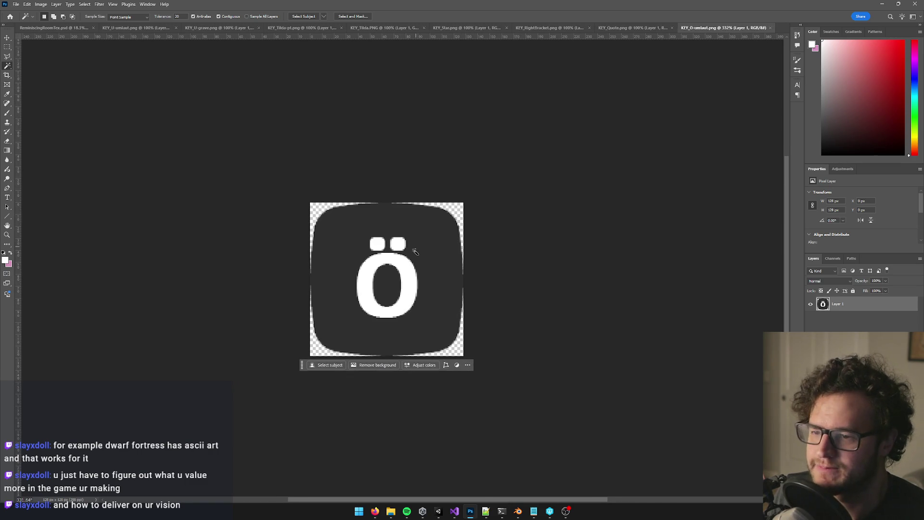
Step: Cut out the Ö glyph, whiten its tile with Levels, save and close it
{"action": "left_click", "coordinate": [407, 262]}
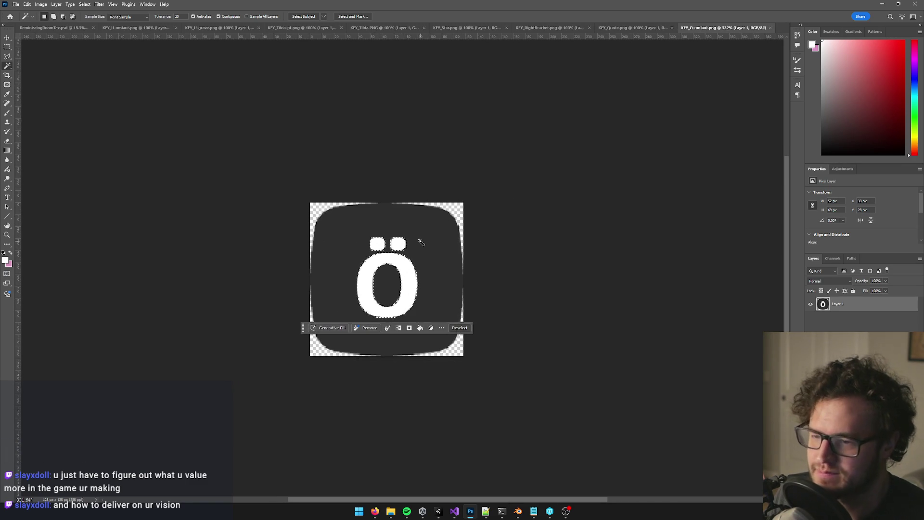
{"action": "key", "text": "Delete"}
{"action": "key", "text": "ctrl+d"}
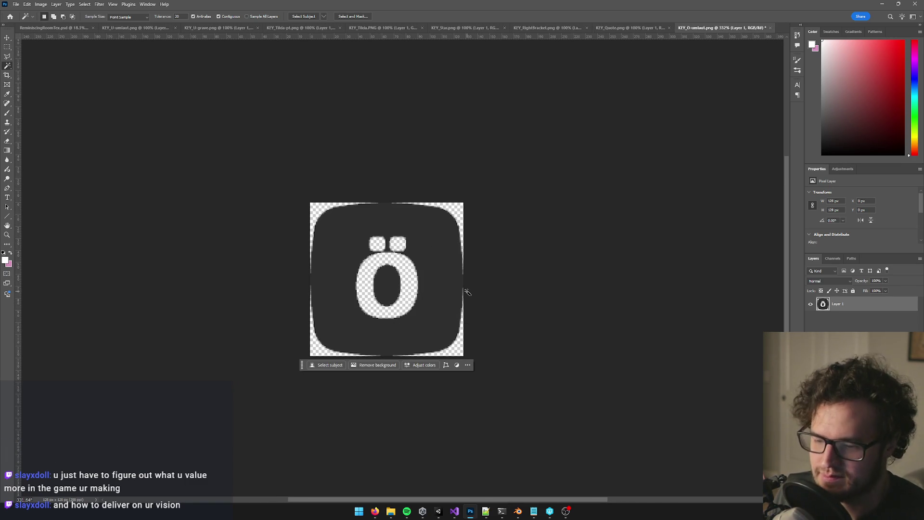
{"action": "key", "text": "ctrl+l"}
{"action": "left_click_drag", "start_coordinate": [369, 152], "coordinate": [295, 153]}
{"action": "left_click", "coordinate": [399, 86]}
{"action": "key", "text": "ctrl+s"}
{"action": "left_click", "coordinate": [769, 28]}
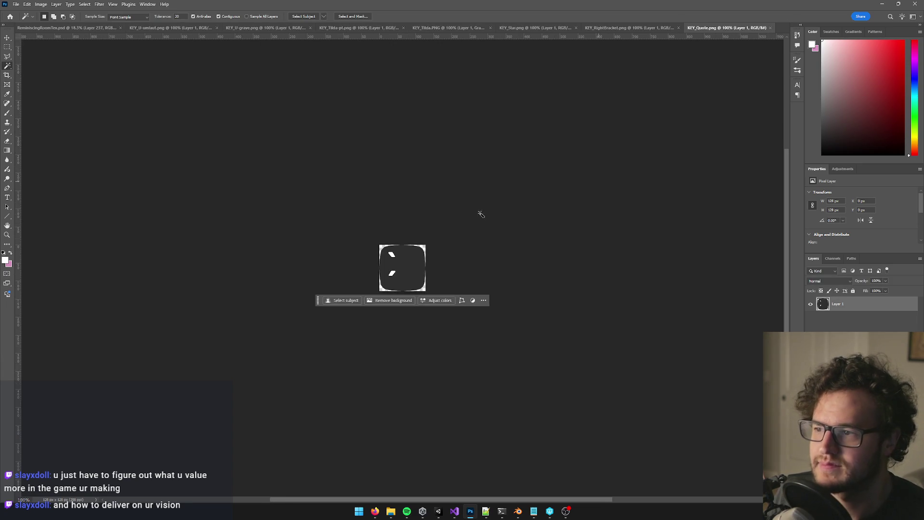
Step: Cut out both quote marks, whiten the KEY_Quote tile, save and close it
{"action": "left_click", "coordinate": [369, 227]}
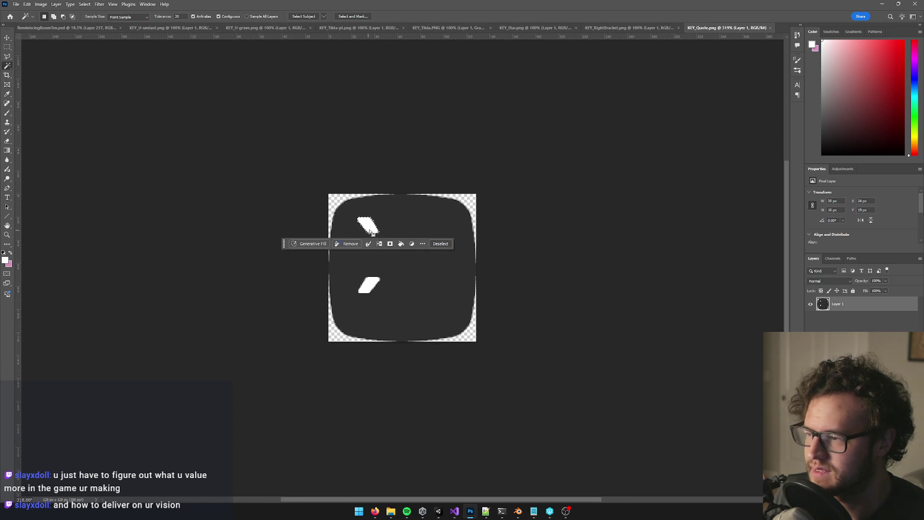
{"action": "left_click", "coordinate": [372, 289], "text": "shift"}
{"action": "key", "text": "ctrl+d"}
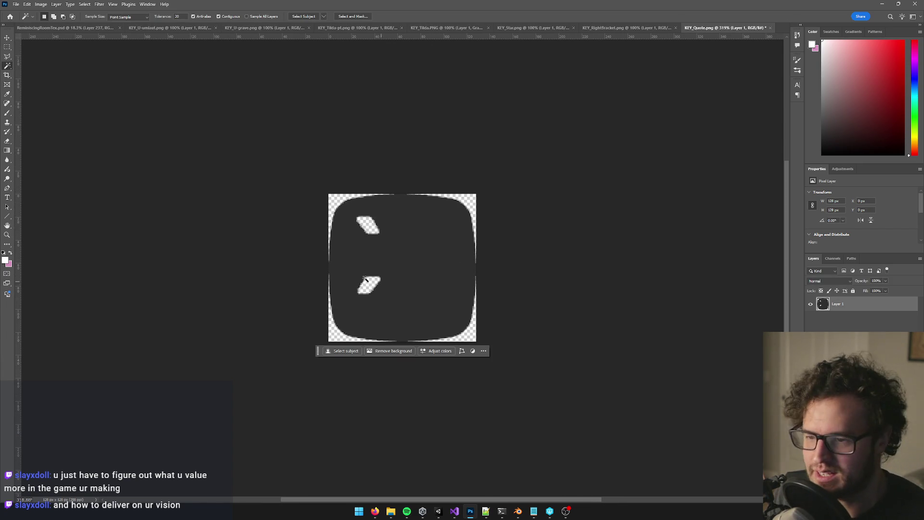
{"action": "key", "text": "ctrl+l"}
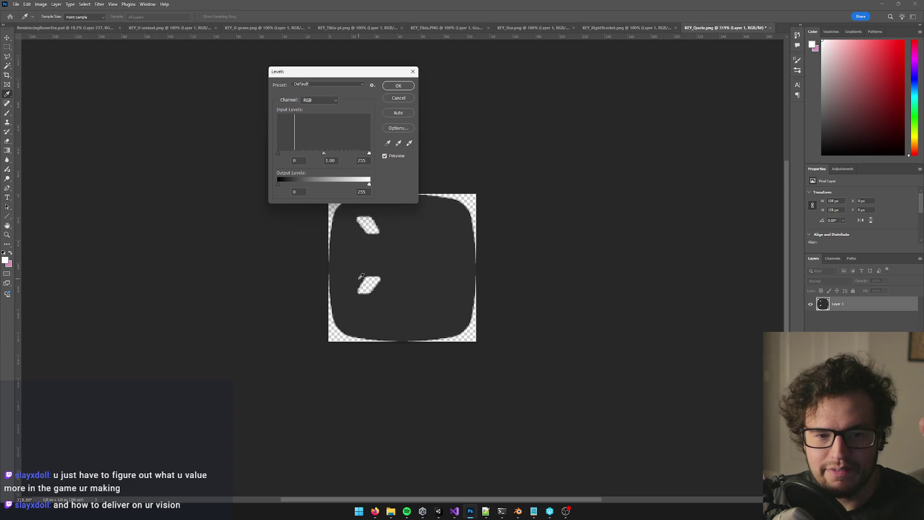
{"action": "left_click_drag", "start_coordinate": [369, 153], "coordinate": [293, 153]}
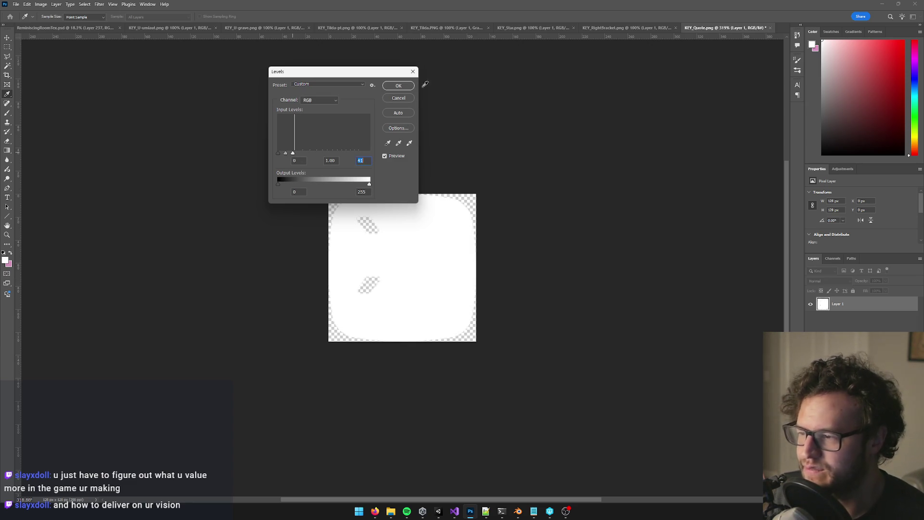
{"action": "left_click", "coordinate": [404, 85]}
{"action": "key", "text": "ctrl+s"}
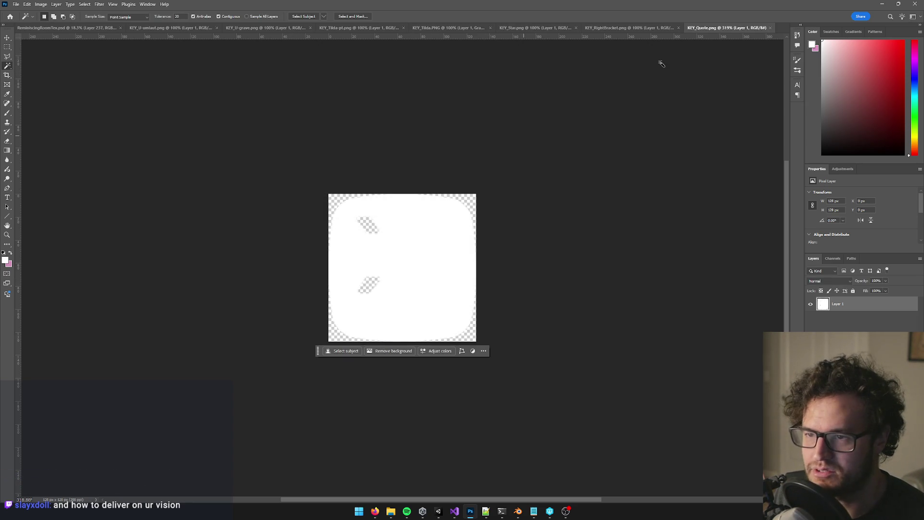
{"action": "left_click", "coordinate": [770, 27]}
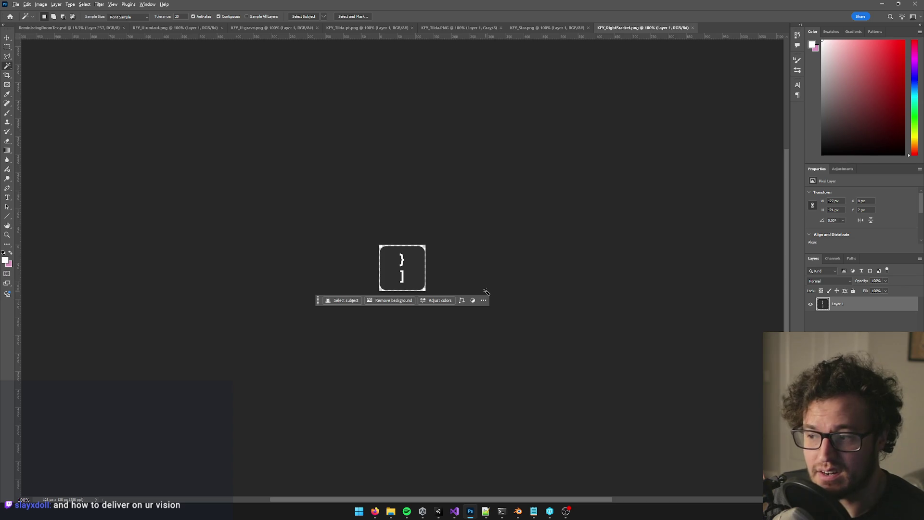
Step: Cut the } and ] glyphs out of the right-bracket icon and lighten its tile to grey
{"action": "scroll", "coordinate": [404, 268], "scroll_direction": "up", "scroll_amount": 5}
{"action": "left_click", "coordinate": [396, 298]}
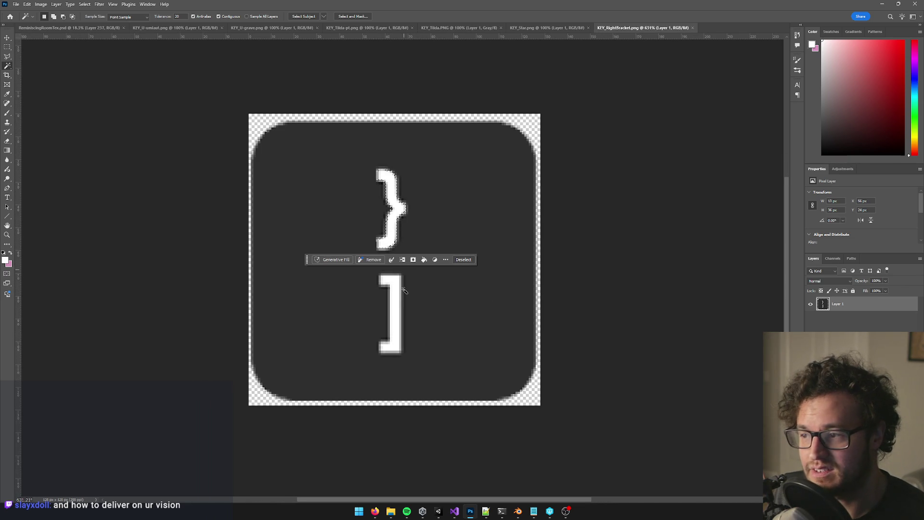
{"action": "key", "text": "Delete"}
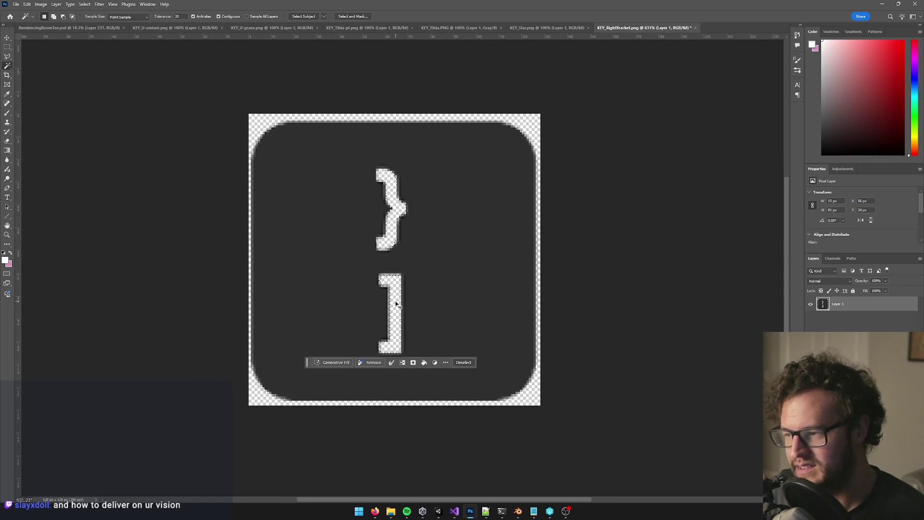
{"action": "key", "text": "ctrl+d"}
{"action": "key", "text": "ctrl+l"}
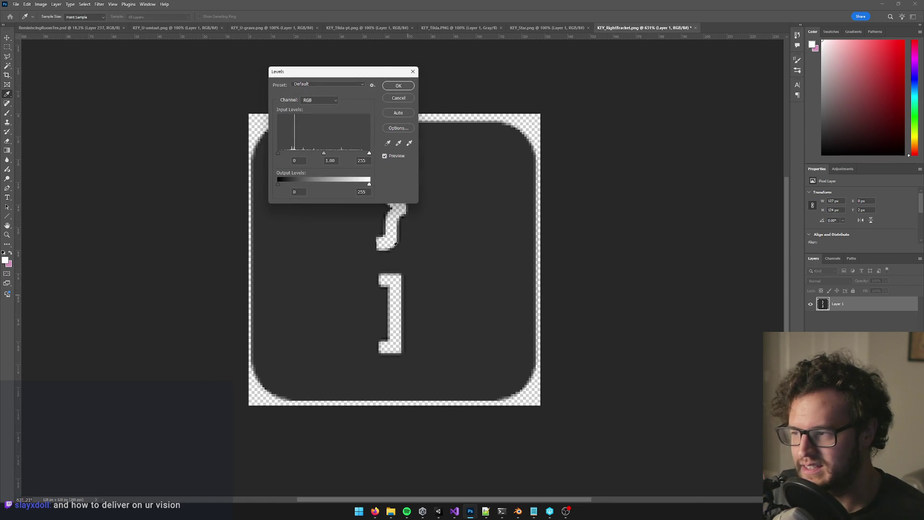
{"action": "left_click_drag", "start_coordinate": [281, 184], "coordinate": [293, 185]}
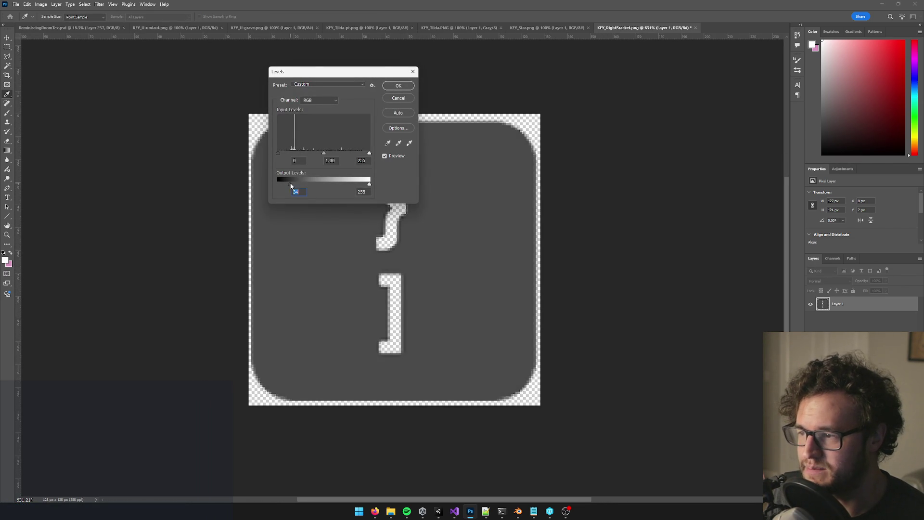
{"action": "left_click", "coordinate": [402, 88]}
Step: Brighten the right-bracket tile fully to white, save it, and close it
{"action": "key", "text": "ctrl+l"}
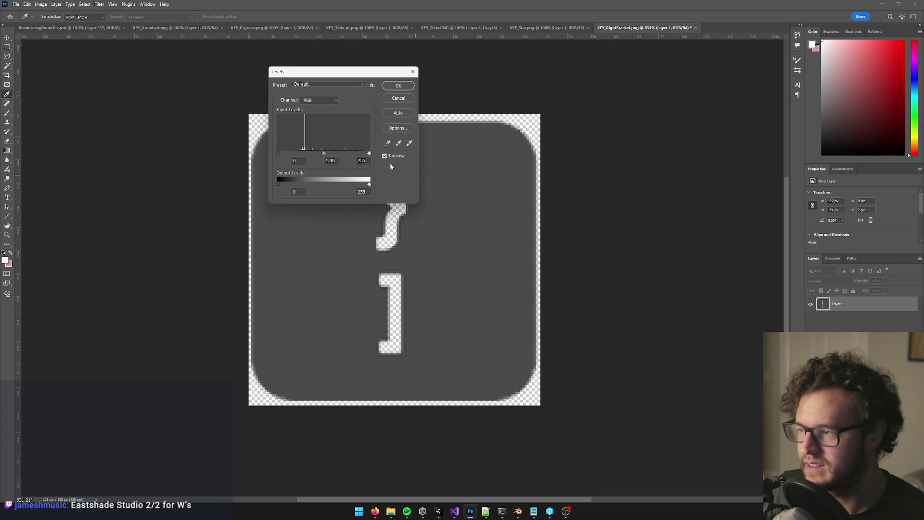
{"action": "left_click_drag", "start_coordinate": [369, 154], "coordinate": [295, 154]}
{"action": "left_click", "coordinate": [397, 88]}
{"action": "key", "text": "ctrl+s"}
{"action": "key", "text": "w"}
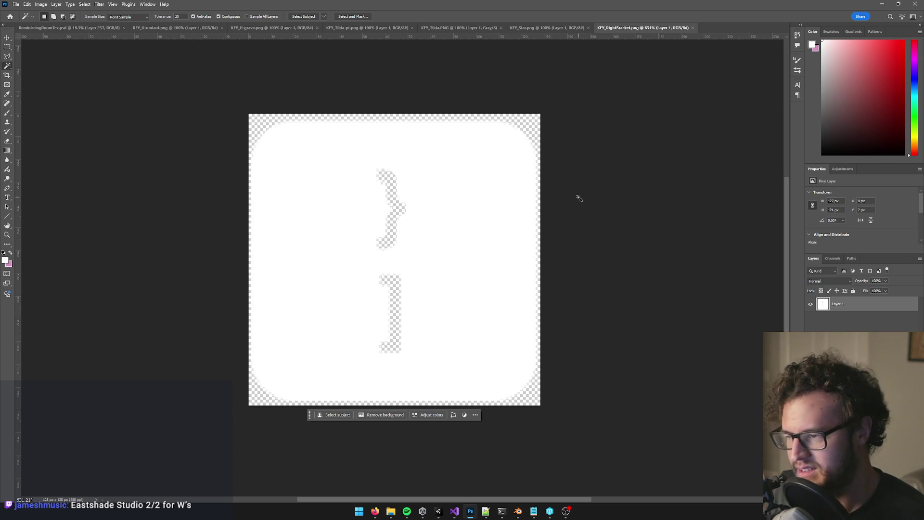
{"action": "left_click", "coordinate": [693, 28]}
{"action": "scroll", "coordinate": [433, 241], "scroll_direction": "up", "scroll_amount": 4}
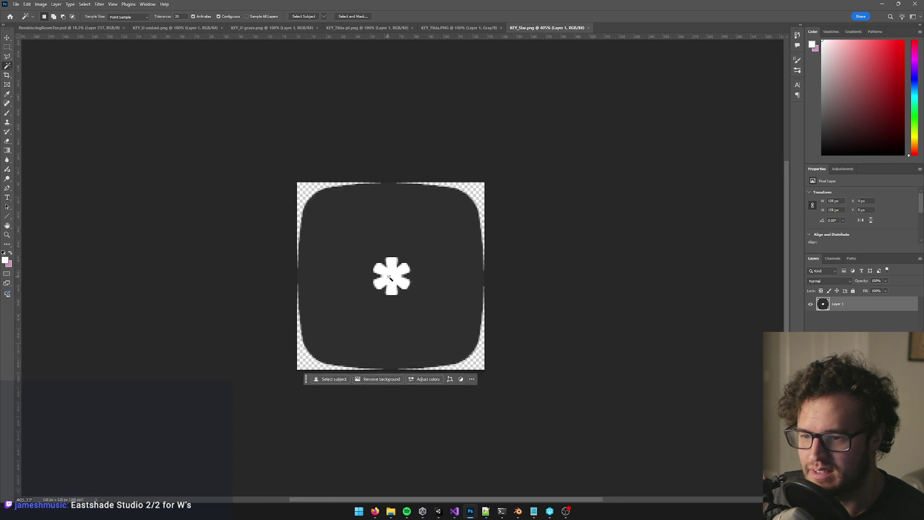
Step: Cut the star out of KEY_Star, whiten the tile with Levels white input 41, and close it
{"action": "scroll", "coordinate": [390, 277], "scroll_direction": "up", "scroll_amount": 2}
{"action": "left_click", "coordinate": [401, 269]}
{"action": "key", "text": "Delete"}
{"action": "key", "text": "ctrl+d"}
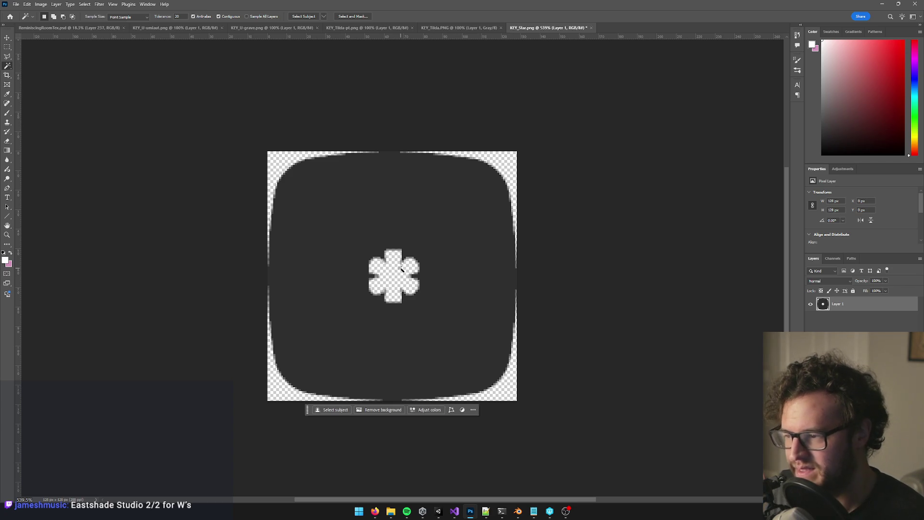
{"action": "key", "text": "ctrl+l"}
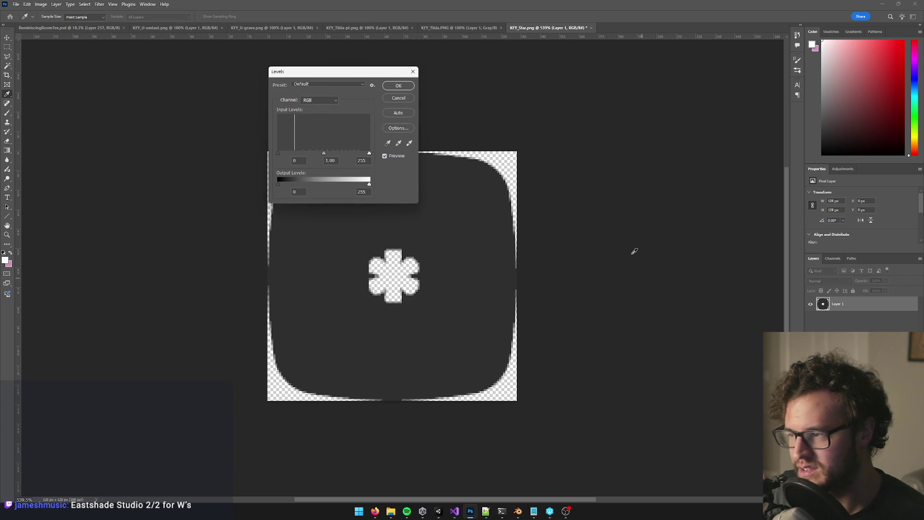
{"action": "left_click_drag", "start_coordinate": [369, 153], "coordinate": [292, 153]}
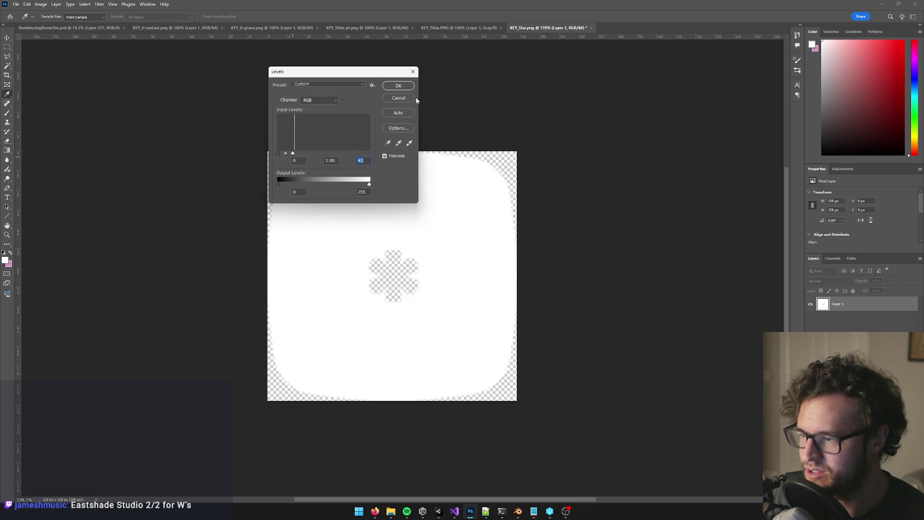
{"action": "left_click", "coordinate": [398, 86]}
{"action": "scroll", "coordinate": [456, 180], "scroll_direction": "down", "scroll_amount": 1}
{"action": "scroll", "coordinate": [464, 177], "scroll_direction": "up", "scroll_amount": 3}
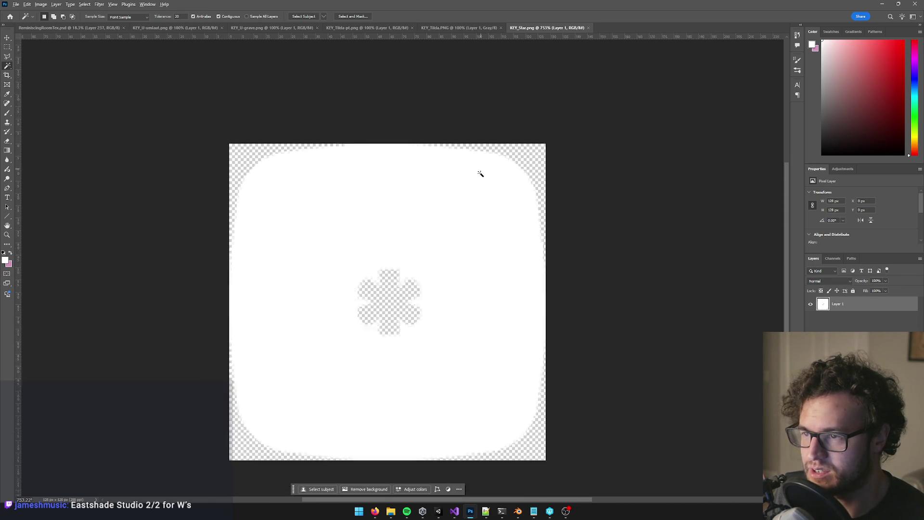
{"action": "scroll", "coordinate": [479, 173], "scroll_direction": "down", "scroll_amount": 2}
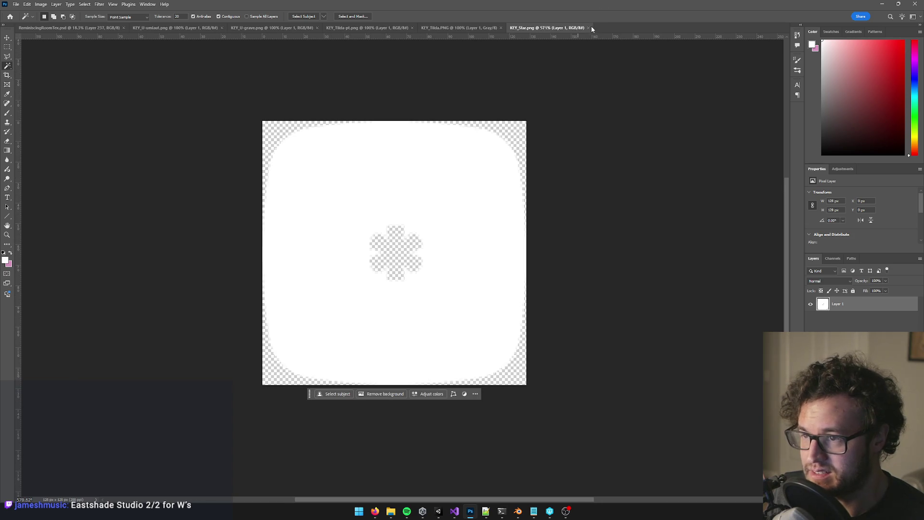
{"action": "left_click", "coordinate": [588, 27]}
{"action": "scroll", "coordinate": [426, 206], "scroll_direction": "up", "scroll_amount": 5}
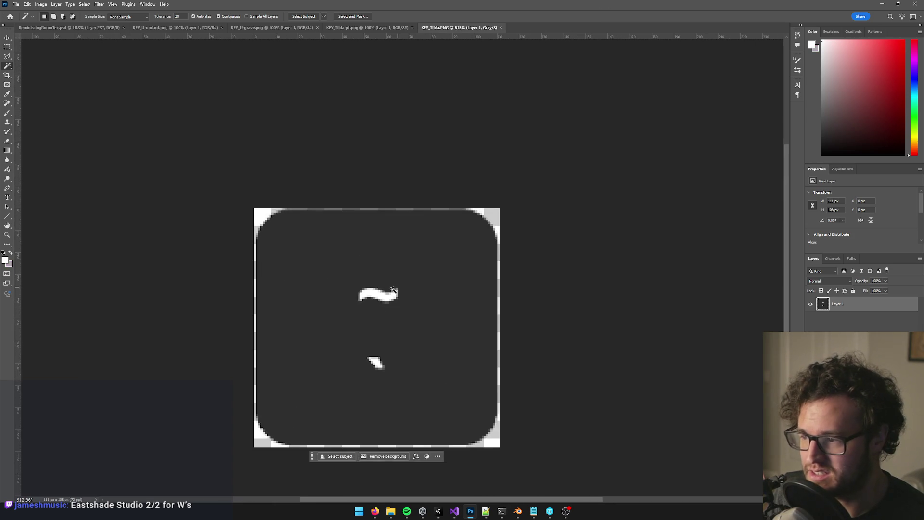
Step: Clear the tilde and accent glyphs of KEY_Tilda to transparency
{"action": "left_click", "coordinate": [392, 290]}
{"action": "left_click", "coordinate": [378, 362], "text": "shift"}
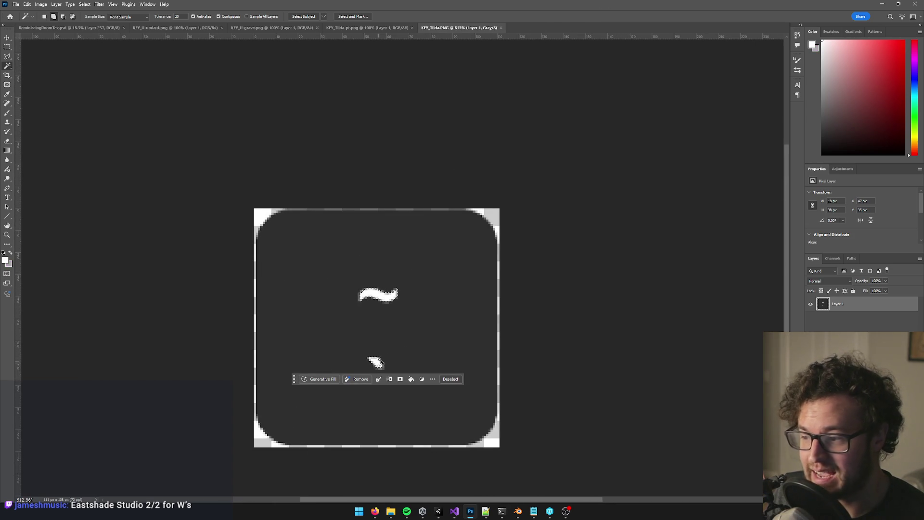
{"action": "key", "text": "alt+BackSpace"}
{"action": "key", "text": "alt+BackSpace"}
{"action": "key", "text": "ctrl+d"}
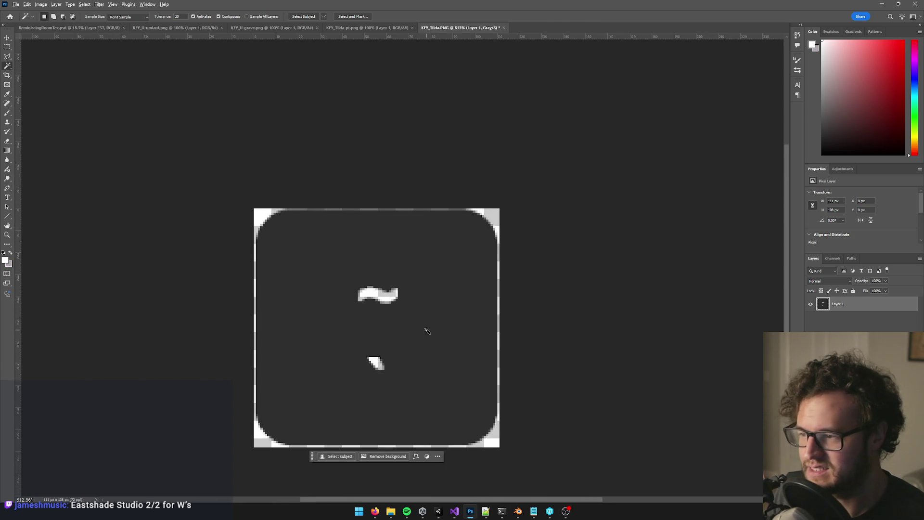
{"action": "scroll", "coordinate": [426, 331], "scroll_direction": "up", "scroll_amount": 2}
{"action": "left_click", "coordinate": [222, 161]}
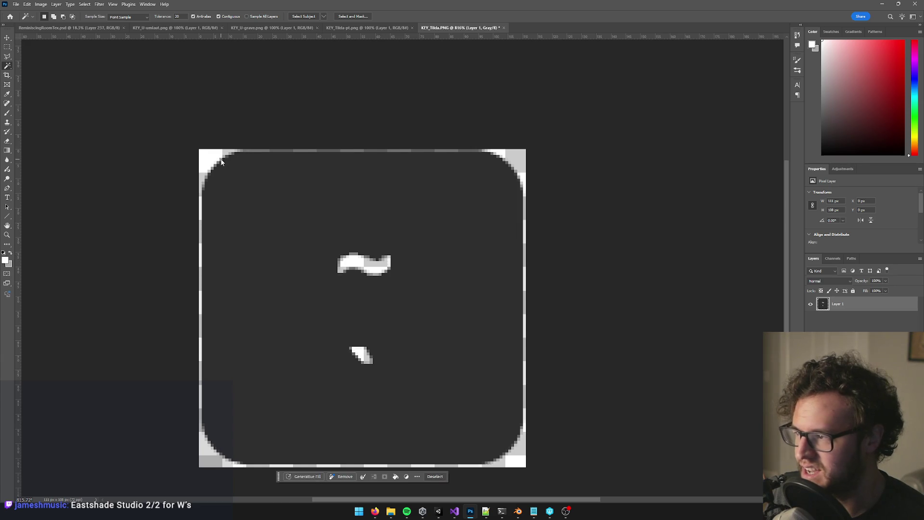
{"action": "key", "text": "ctrl+d"}
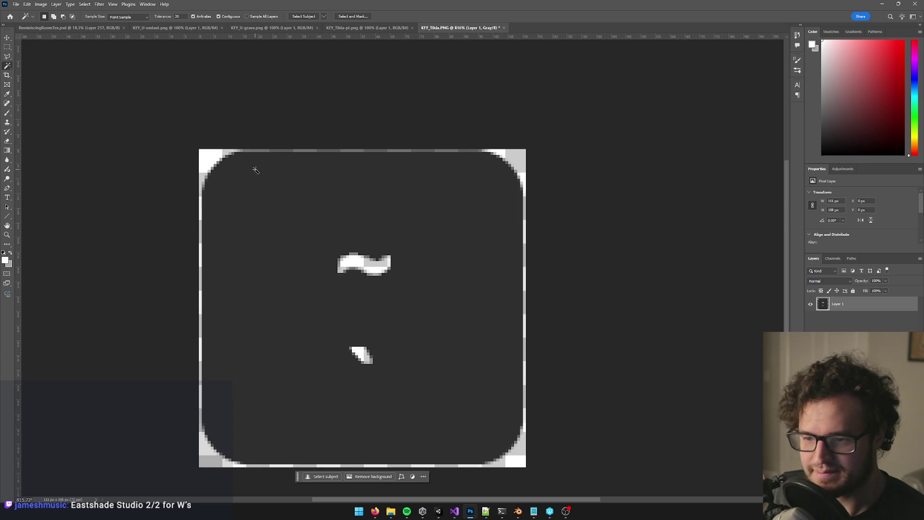
Step: Whiten the tilde tile with Levels white input 33 and close KEY_Tilda
{"action": "key", "text": "ctrl+l"}
{"action": "left_click_drag", "start_coordinate": [363, 153], "coordinate": [290, 153]}
{"action": "left_click", "coordinate": [400, 88]}
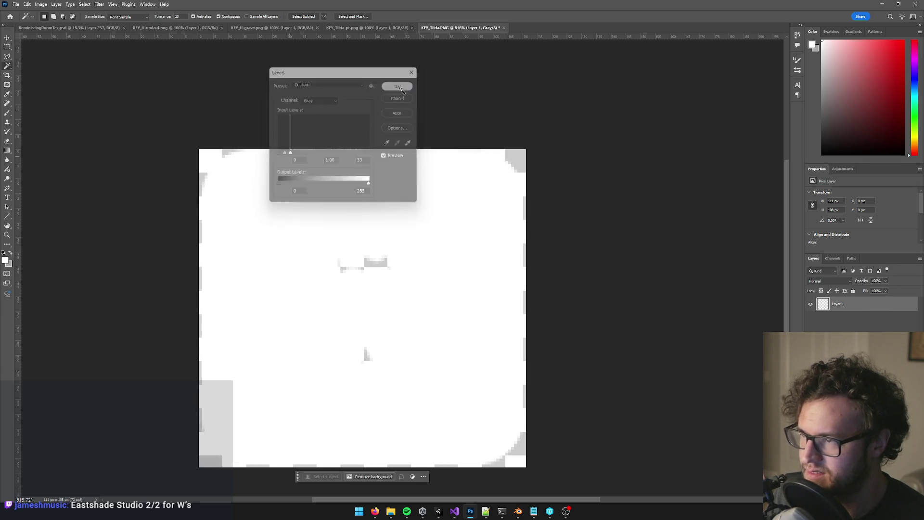
{"action": "left_click", "coordinate": [501, 28]}
{"action": "scroll", "coordinate": [438, 336], "scroll_direction": "up", "scroll_amount": 5}
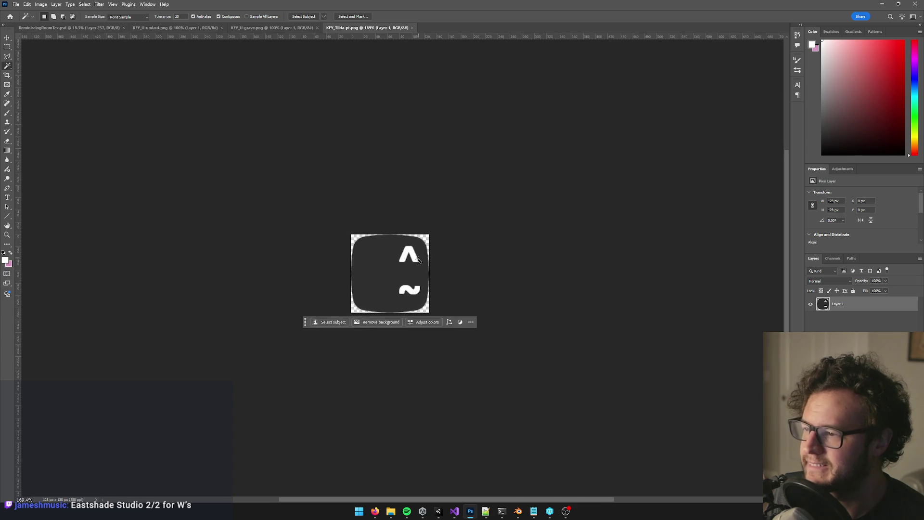
Step: Cut the caret and tilde out of KEY_Tilda-pt, whiten it with white input 39, save and close
{"action": "left_click", "coordinate": [421, 307], "text": "shift"}
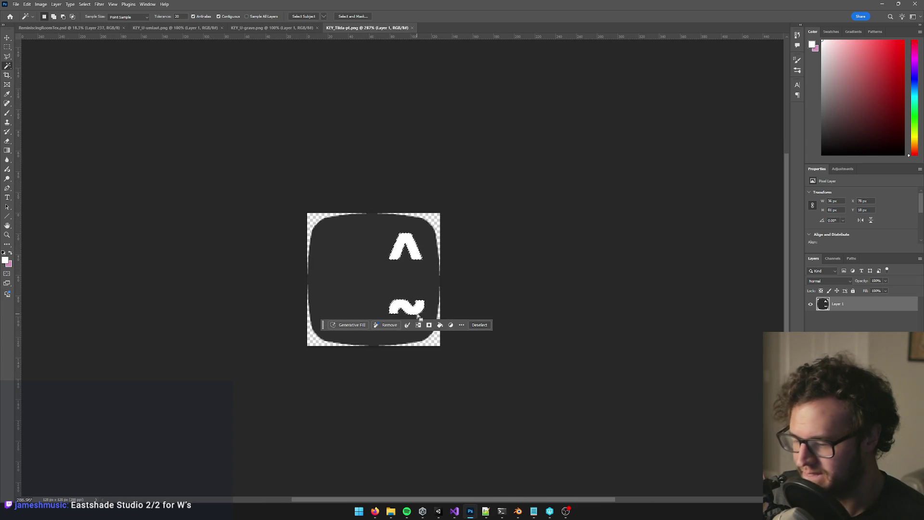
{"action": "key", "text": "Delete"}
{"action": "key", "text": "ctrl+d"}
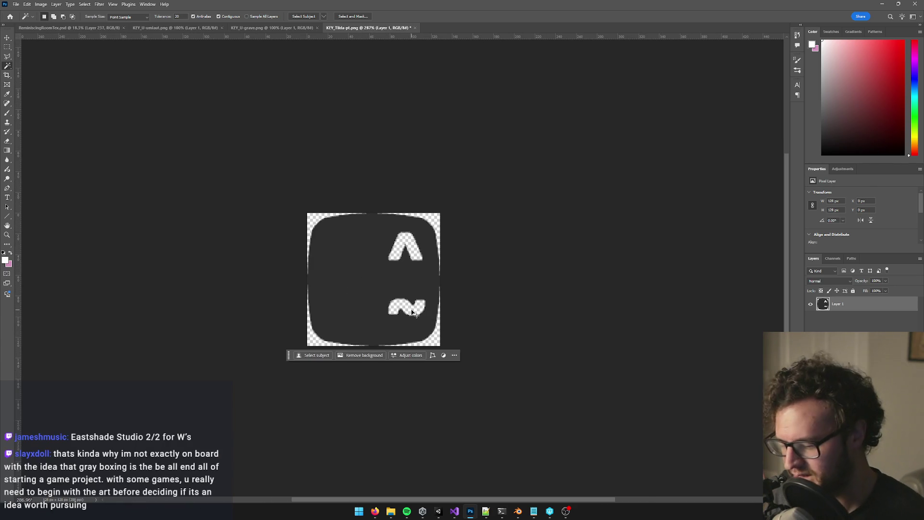
{"action": "key", "text": "ctrl+l"}
{"action": "left_click_drag", "start_coordinate": [369, 153], "coordinate": [292, 153]}
{"action": "left_click", "coordinate": [397, 86]}
{"action": "key", "text": "ctrl+s"}
{"action": "key", "text": "w"}
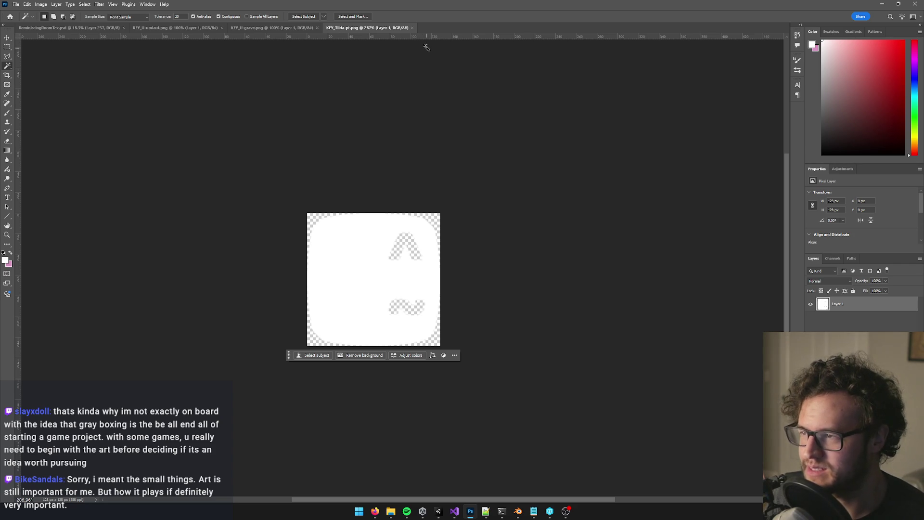
{"action": "left_click", "coordinate": [411, 28]}
Step: Cut the U and grave accent out, whiten the tile with white input 43, and close KEY_U-grave
{"action": "left_click", "coordinate": [409, 264]}
{"action": "scroll", "coordinate": [409, 264], "scroll_direction": "up", "scroll_amount": 5}
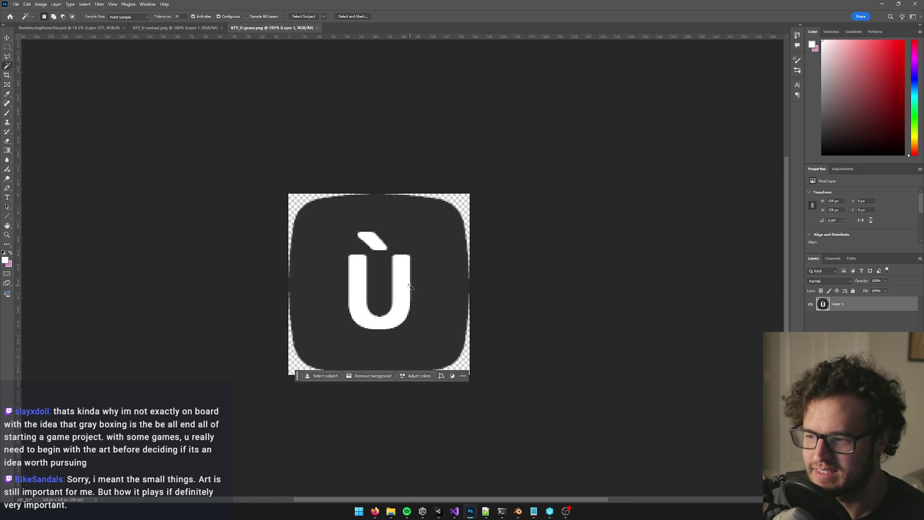
{"action": "left_click", "coordinate": [361, 221], "text": "shift"}
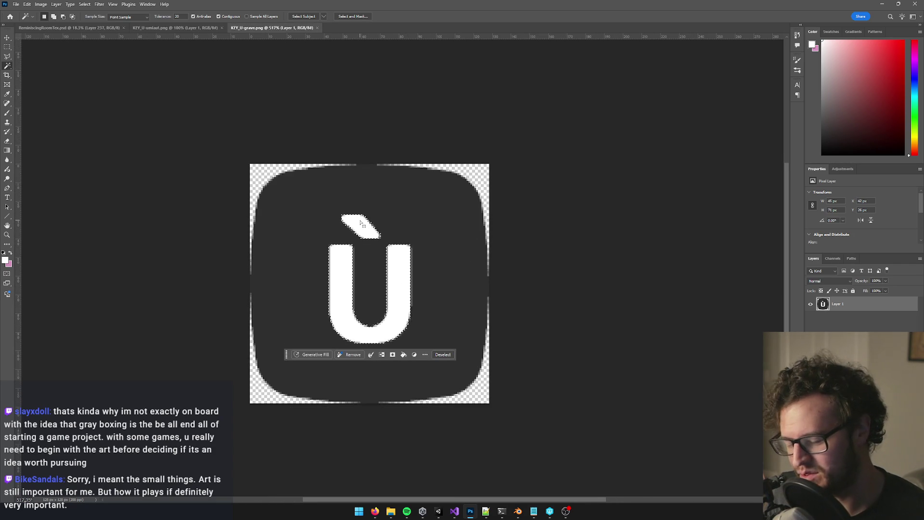
{"action": "key", "text": "Delete"}
{"action": "key", "text": "ctrl+d"}
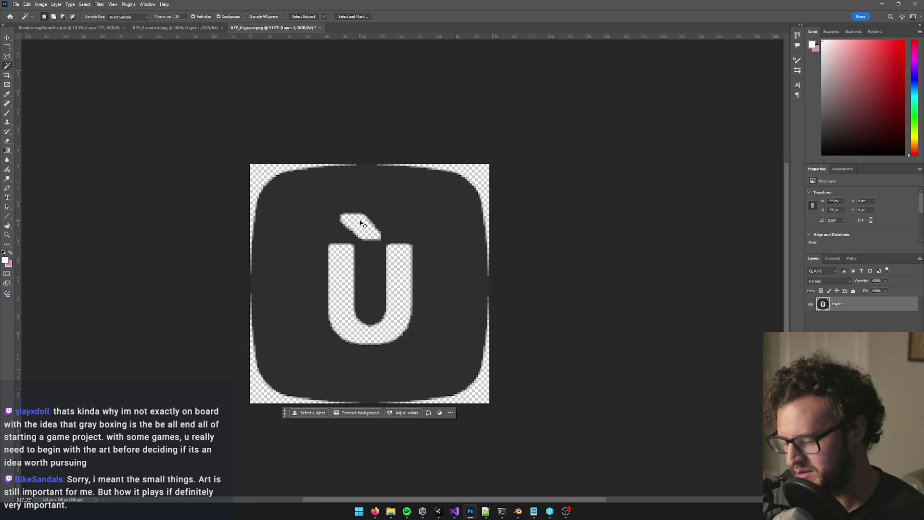
{"action": "key", "text": "ctrl+l"}
{"action": "left_click_drag", "start_coordinate": [369, 153], "coordinate": [293, 153]}
{"action": "left_click", "coordinate": [398, 86]}
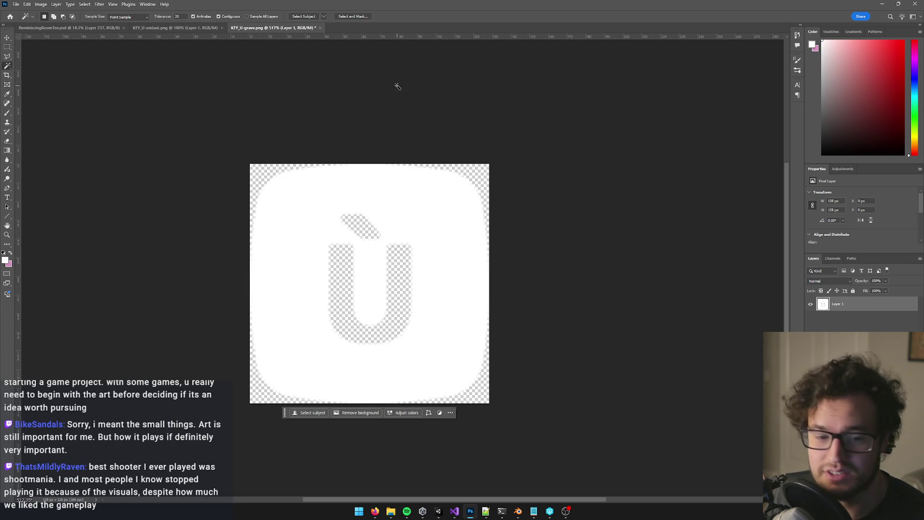
{"action": "key", "text": "w"}
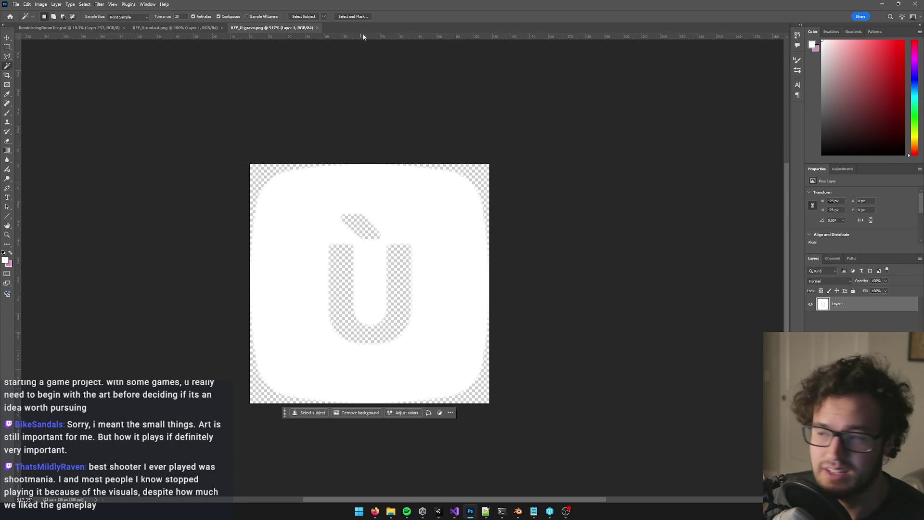
{"action": "left_click", "coordinate": [317, 28]}
{"action": "scroll", "coordinate": [399, 217], "scroll_direction": "up", "scroll_amount": 5}
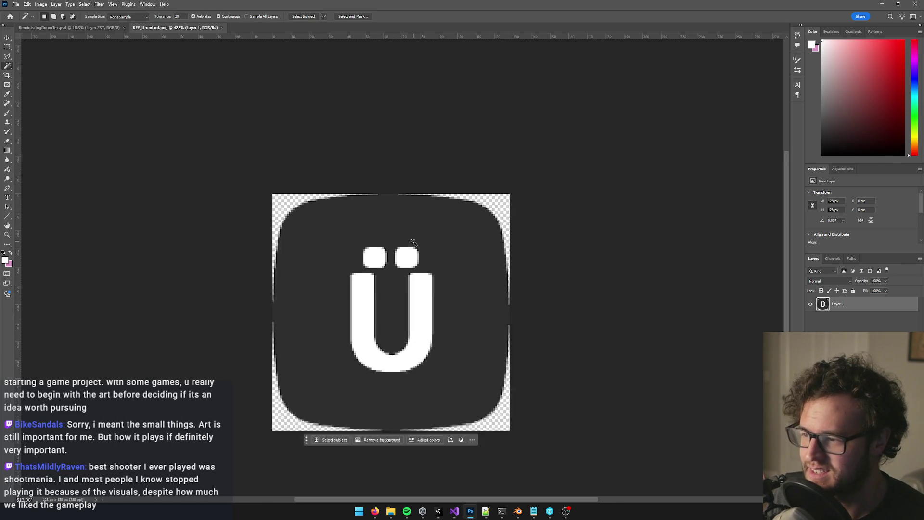
Step: Delete the U and both umlaut dots of KEY_U-umlaut to transparency, then bring up Levels
{"action": "left_click", "coordinate": [420, 331]}
{"action": "left_click", "coordinate": [403, 260], "text": "shift"}
{"action": "left_click", "coordinate": [375, 261], "text": "shift"}
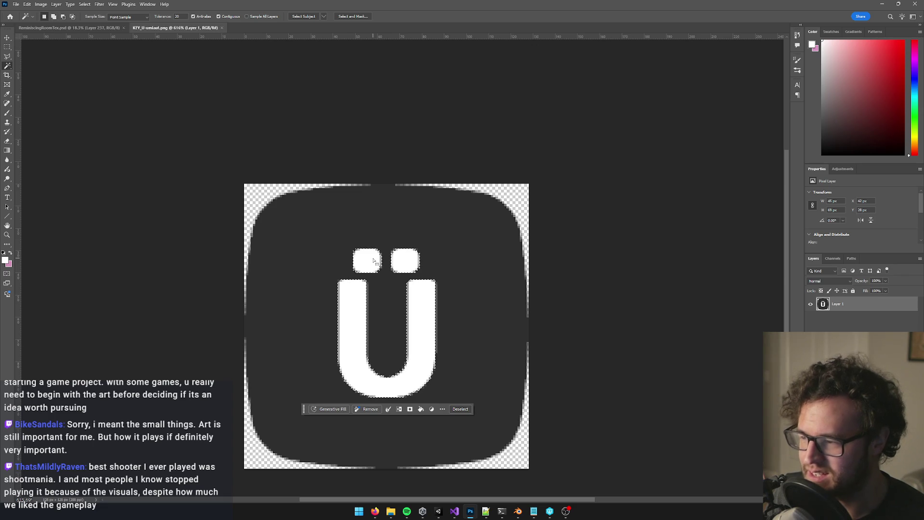
{"action": "key", "text": "Delete"}
{"action": "key", "text": "ctrl+d"}
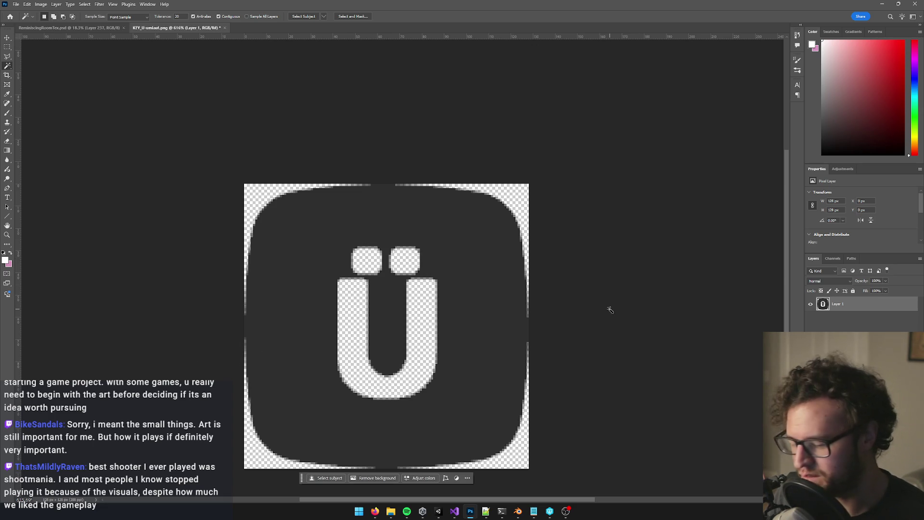
{"action": "key", "text": "ctrl+l"}
{"action": "mouse_move", "coordinate": [374, 511]}
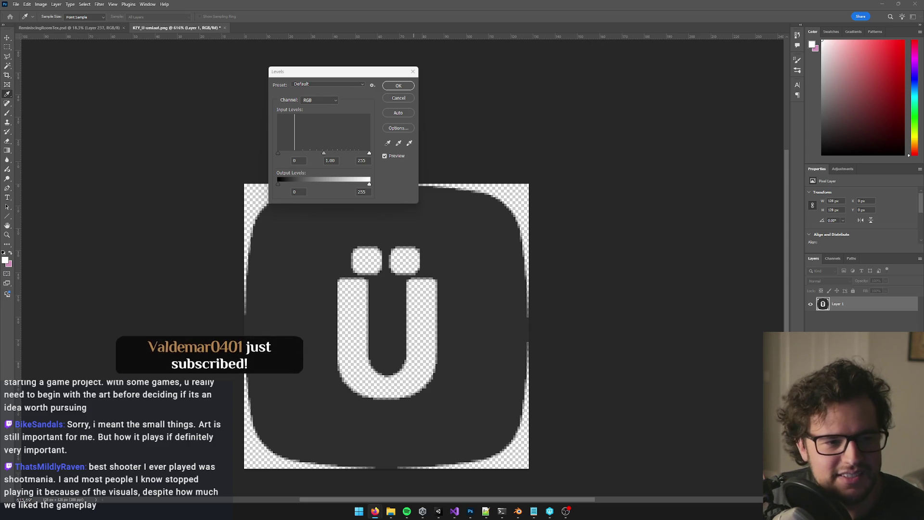
Step: Set the Levels white input to 42 so the Ü tile turns solid white
{"action": "key", "text": "alt+Tab"}
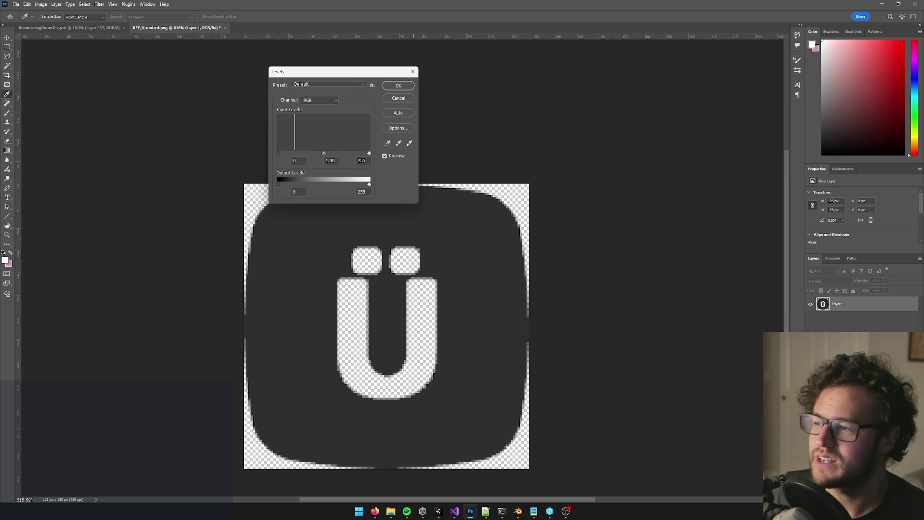
{"action": "left_click_drag", "start_coordinate": [369, 153], "coordinate": [292, 160]}
{"action": "left_click", "coordinate": [399, 86]}
{"action": "key", "text": "w"}
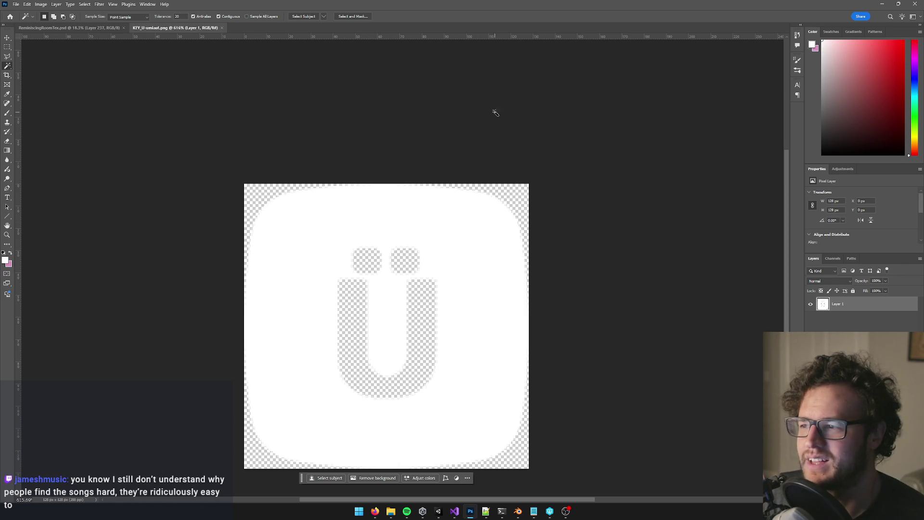
Step: Close the KEY_U-umlaut.png document, leaving only the room illustration PSD open
{"action": "left_click", "coordinate": [223, 28]}
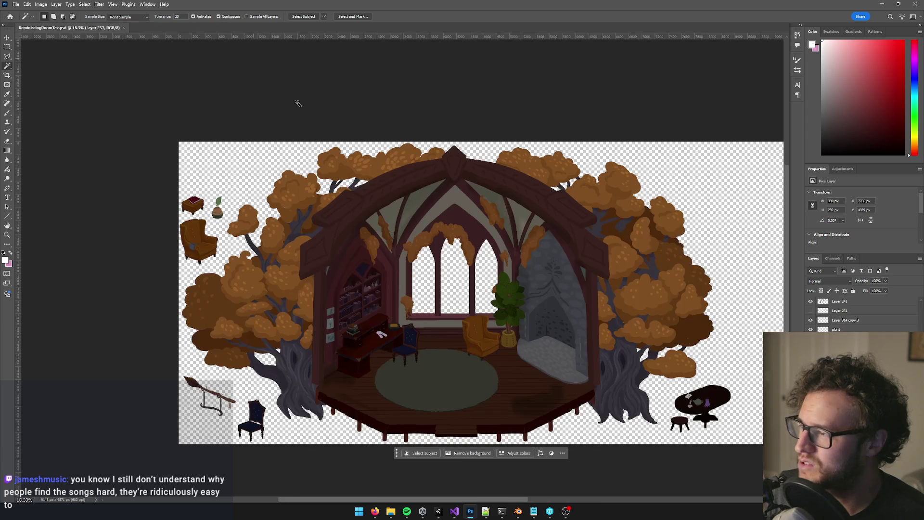
Step: Restore down and minimize Photoshop, then nudge the Resources folder window lower
{"action": "left_click_drag", "start_coordinate": [259, 4], "coordinate": [252, 126]}
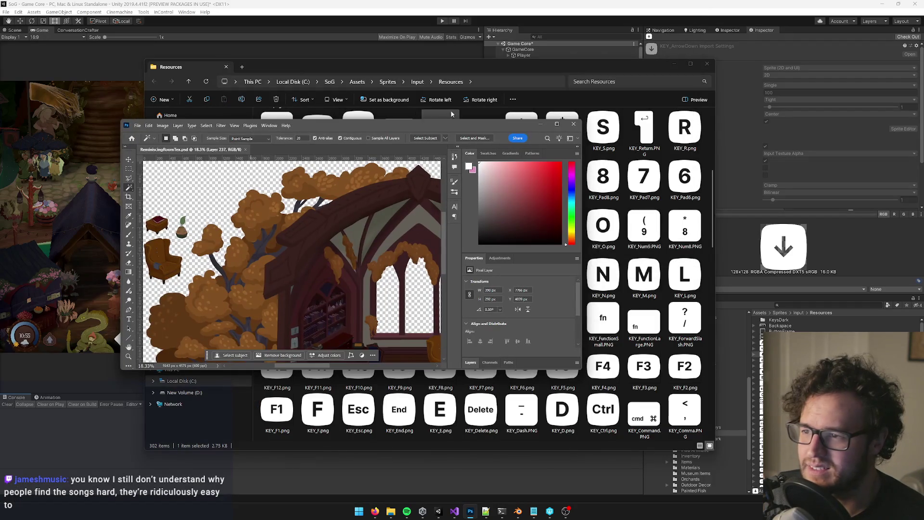
{"action": "left_click", "coordinate": [540, 123]}
{"action": "mouse_move", "coordinate": [474, 63]}
{"action": "left_mouse_down"}
{"action": "mouse_move", "coordinate": [480, 95]}
{"action": "mouse_move", "coordinate": [475, 82]}
{"action": "left_mouse_up"}
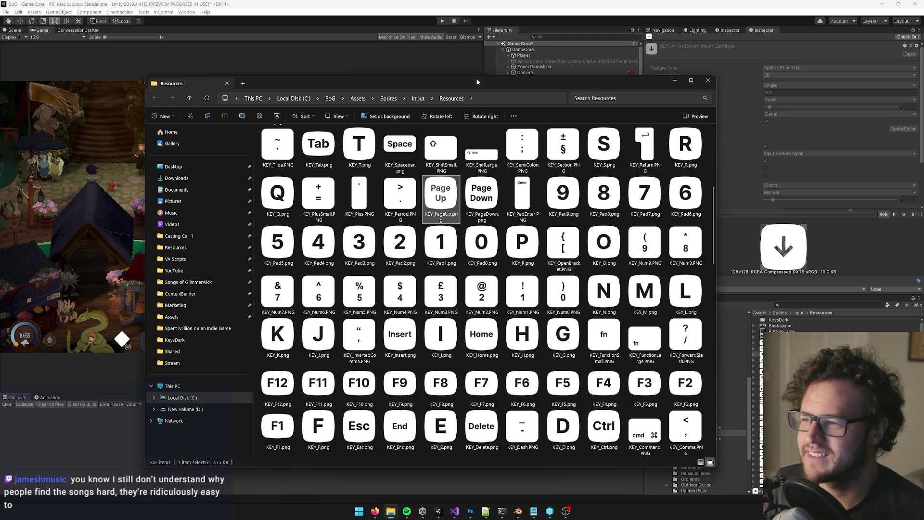
Step: Shift the Resources window left, make it taller, then show the desktop with Win+D
{"action": "left_click_drag", "start_coordinate": [475, 78], "coordinate": [454, 82]}
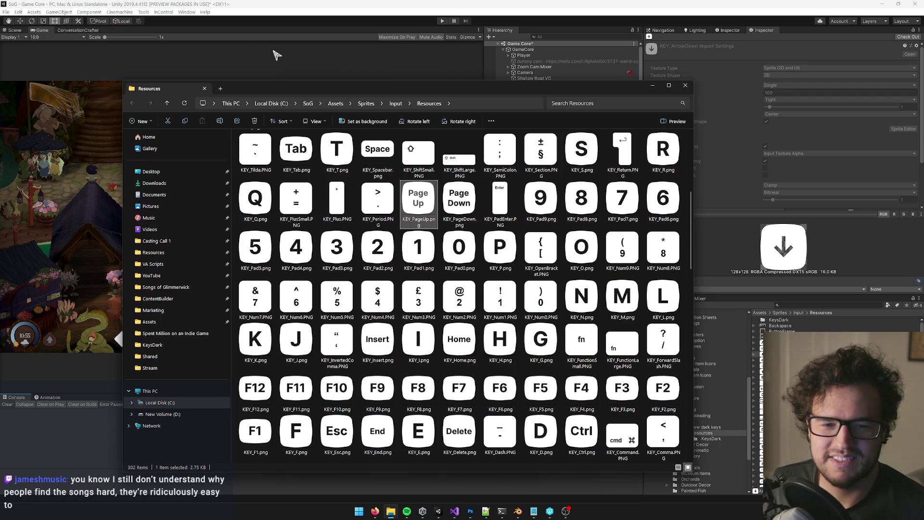
{"action": "left_click_drag", "start_coordinate": [262, 88], "coordinate": [220, 114]}
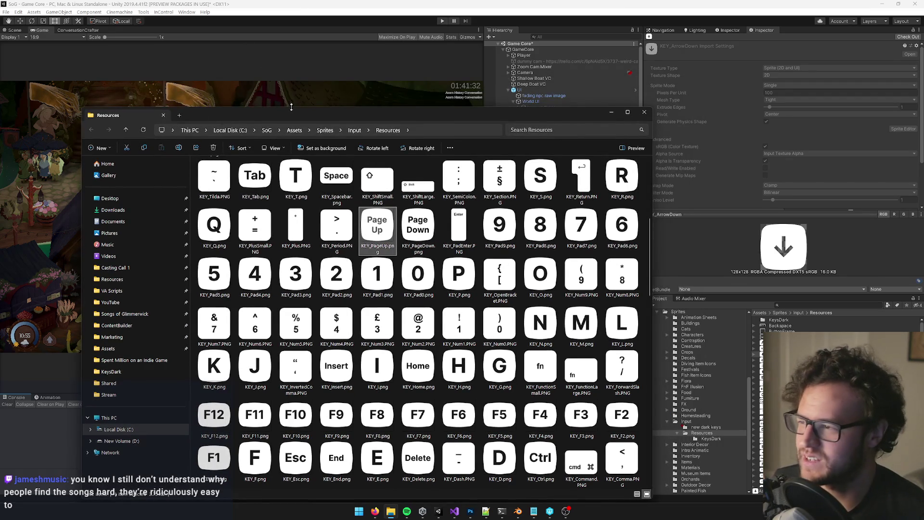
{"action": "left_click_drag", "start_coordinate": [291, 107], "coordinate": [291, 75]}
{"action": "mouse_move", "coordinate": [393, 84]}
{"action": "left_mouse_down"}
{"action": "mouse_move", "coordinate": [341, 82]}
{"action": "mouse_move", "coordinate": [268, 60]}
{"action": "left_mouse_up"}
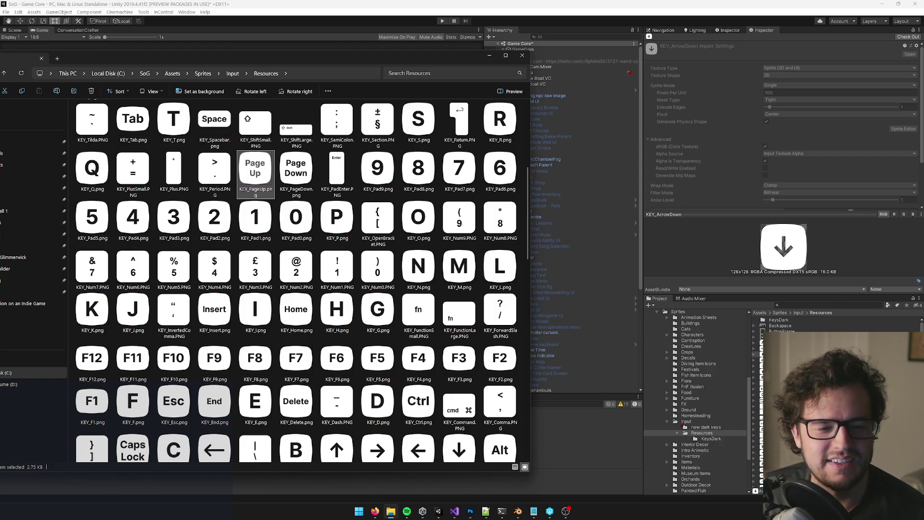
{"action": "key", "text": "super+d"}
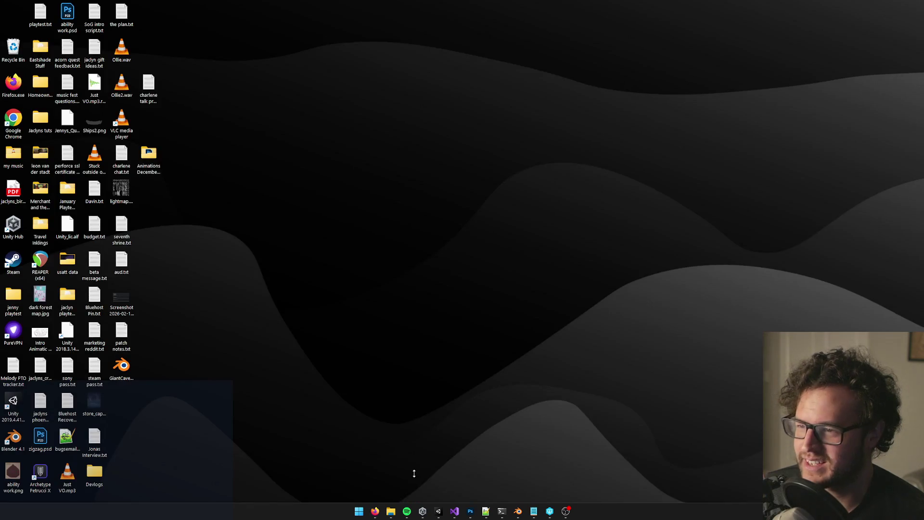
Step: Bring the ShootMania shopping results forward in a maximized Firefox window
{"action": "key", "text": "super+d"}
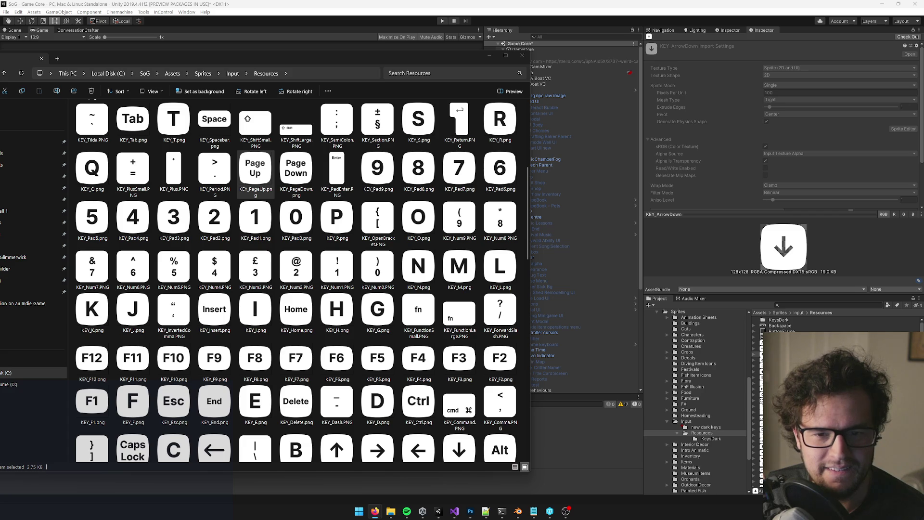
{"action": "key", "text": "alt+Tab"}
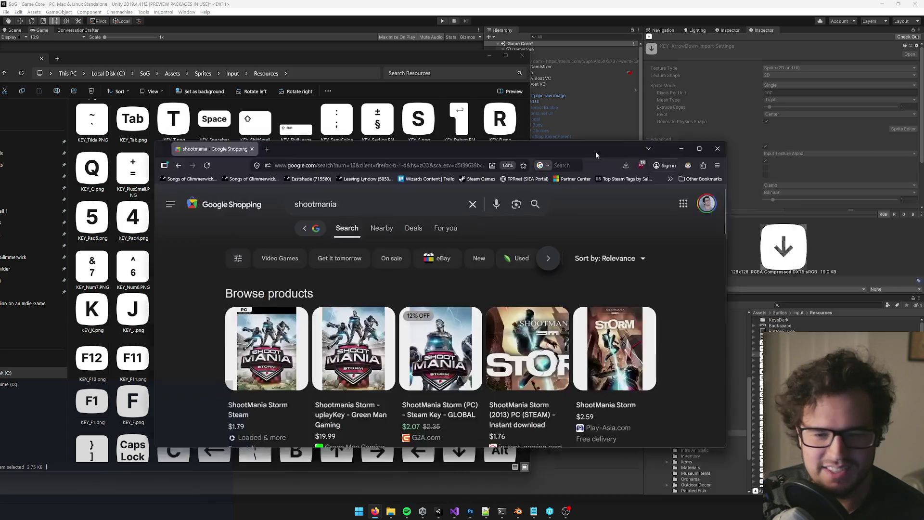
{"action": "scroll", "coordinate": [385, 269], "scroll_direction": "down", "scroll_amount": 3}
{"action": "left_click", "coordinate": [643, 97]}
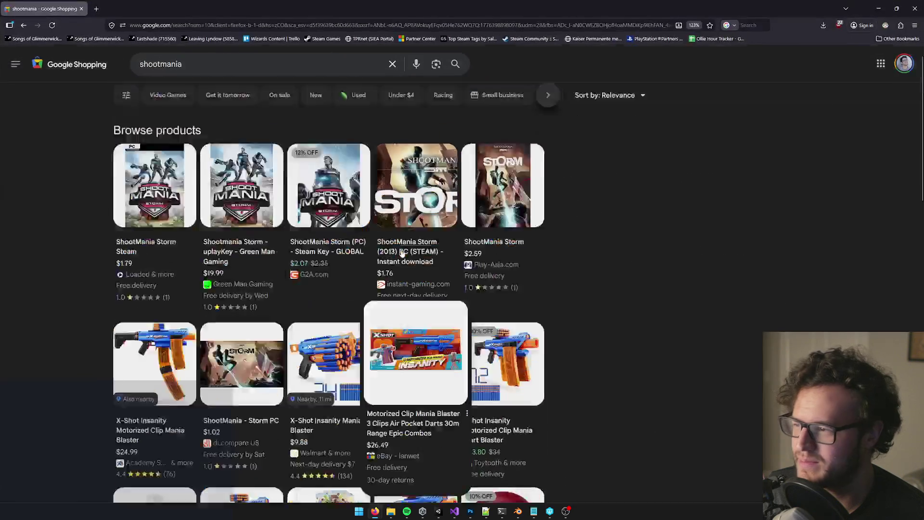
Step: Extend the shopping search to 'shootmania game screenshots'
{"action": "left_click", "coordinate": [233, 64]}
{"action": "type", "text": "game"}
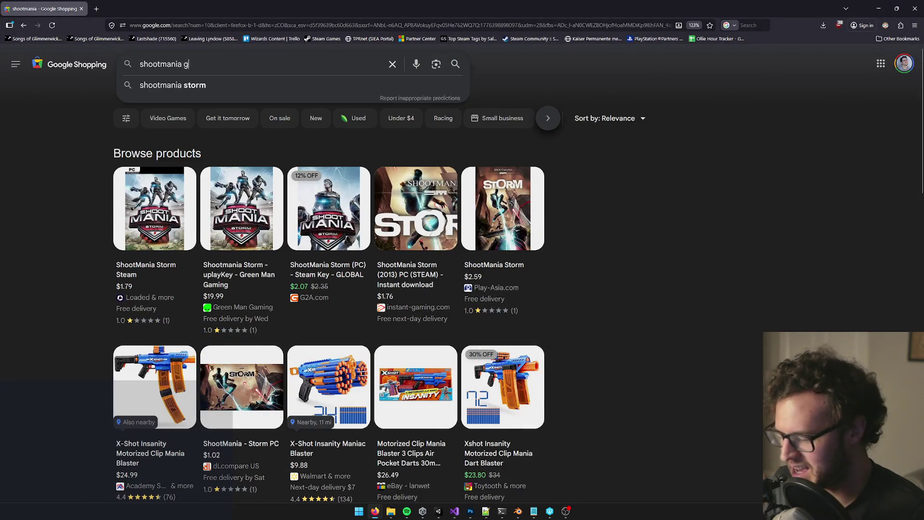
{"action": "key", "text": "Return"}
{"action": "left_click", "coordinate": [234, 64]}
{"action": "type", "text": "screenshots"}
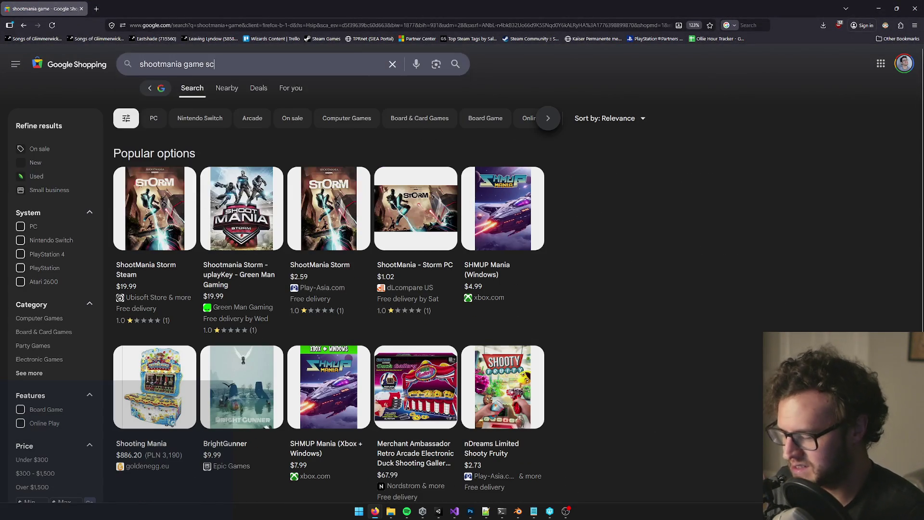
{"action": "key", "text": "Return"}
Step: Rerun 'shootmania game screenshots' as a regular Google web search from the address bar
{"action": "left_click", "coordinate": [264, 62]}
{"action": "left_click", "coordinate": [265, 61]}
{"action": "key", "text": "ctrl+a"}
{"action": "key", "text": "ctrl+c"}
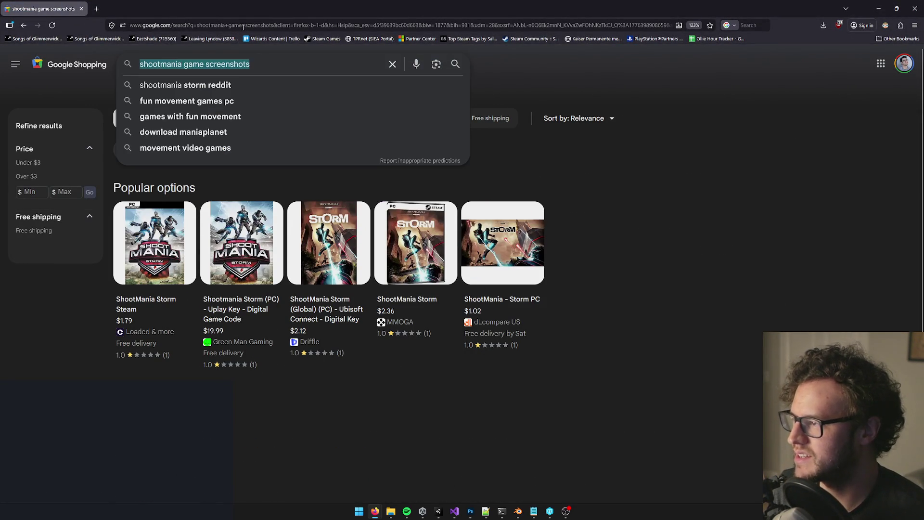
{"action": "left_click", "coordinate": [244, 25]}
{"action": "key", "text": "ctrl+v"}
{"action": "key", "text": "Return"}
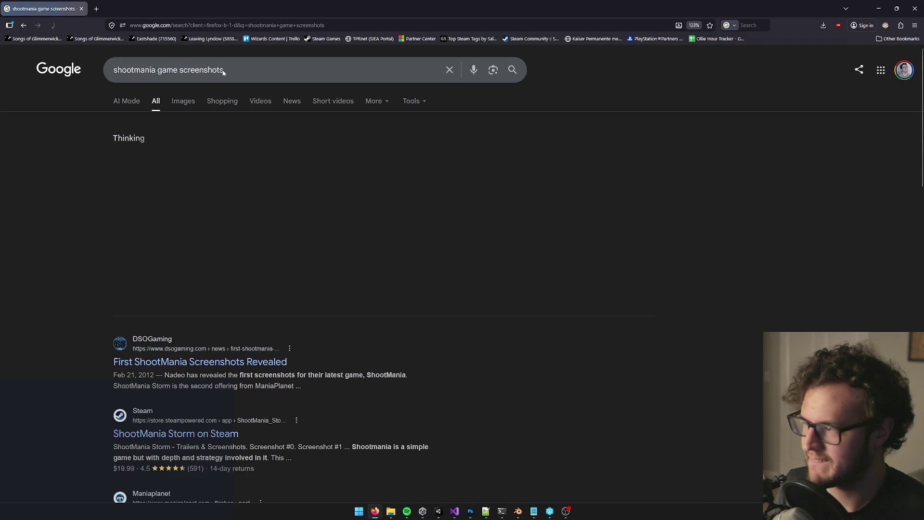
Step: Show Google Images results and preview the Rock Paper Shotgun screenshot
{"action": "left_click", "coordinate": [189, 105]}
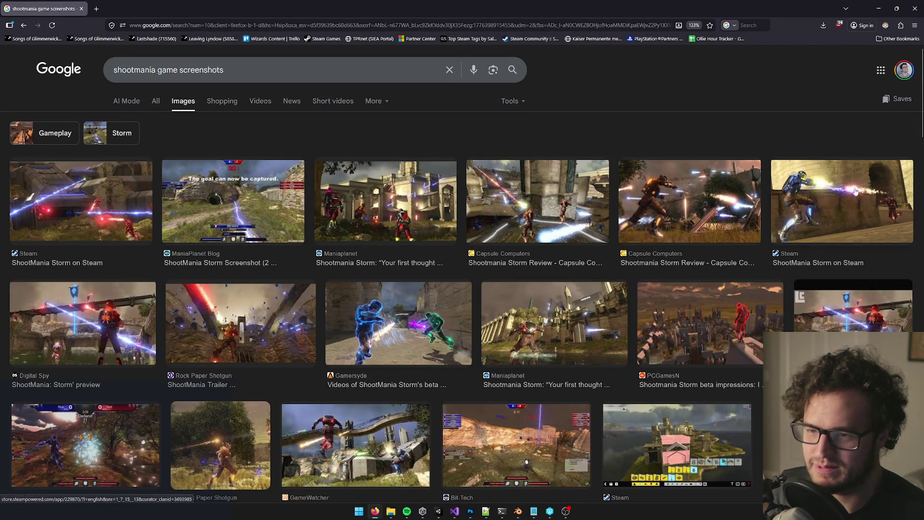
{"action": "left_click", "coordinate": [222, 306]}
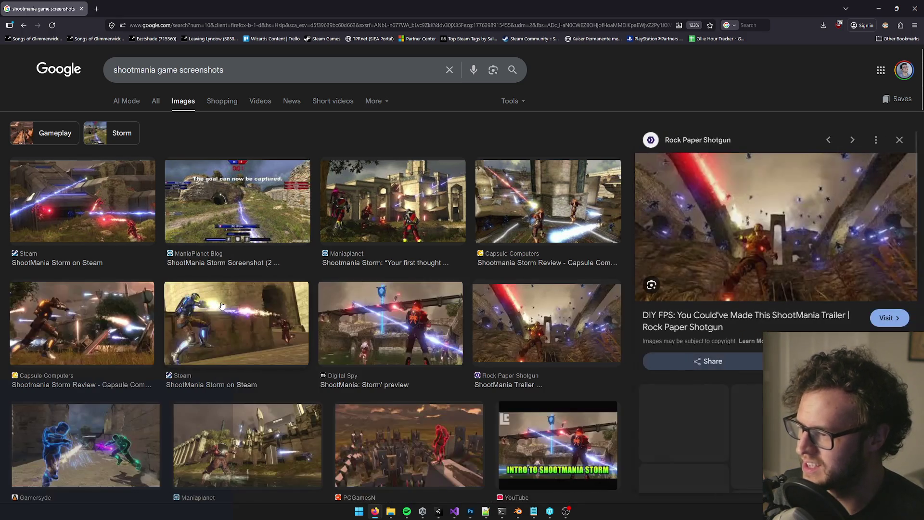
{"action": "scroll", "coordinate": [449, 219], "scroll_direction": "down", "scroll_amount": 3}
{"action": "scroll", "coordinate": [449, 219], "scroll_direction": "down", "scroll_amount": 2}
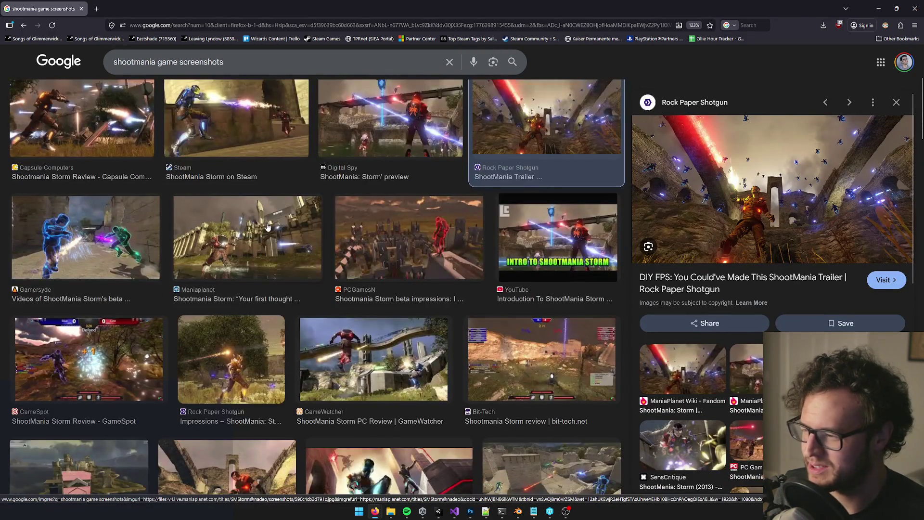
Step: Preview the GameWatcher, YouTube open beta and Gamersyde screenshots, then close Firefox
{"action": "left_click", "coordinate": [380, 352]}
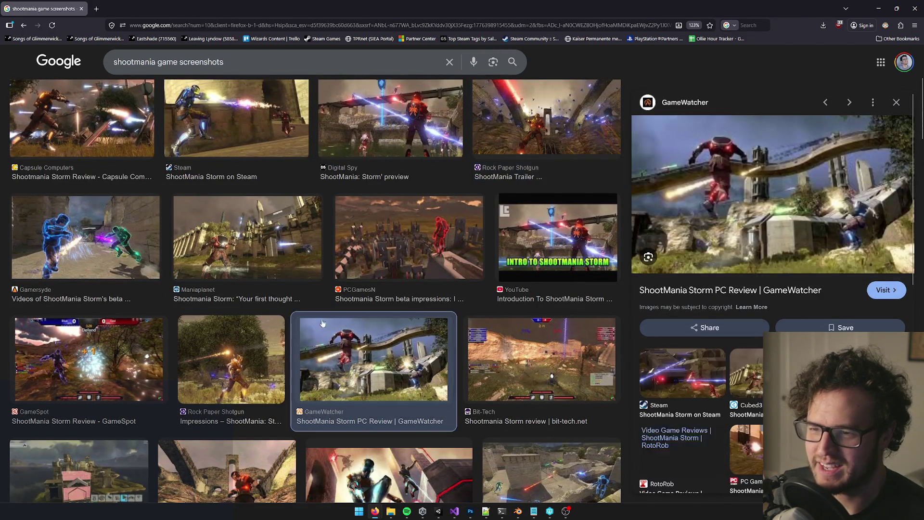
{"action": "scroll", "coordinate": [423, 312], "scroll_direction": "down", "scroll_amount": 1}
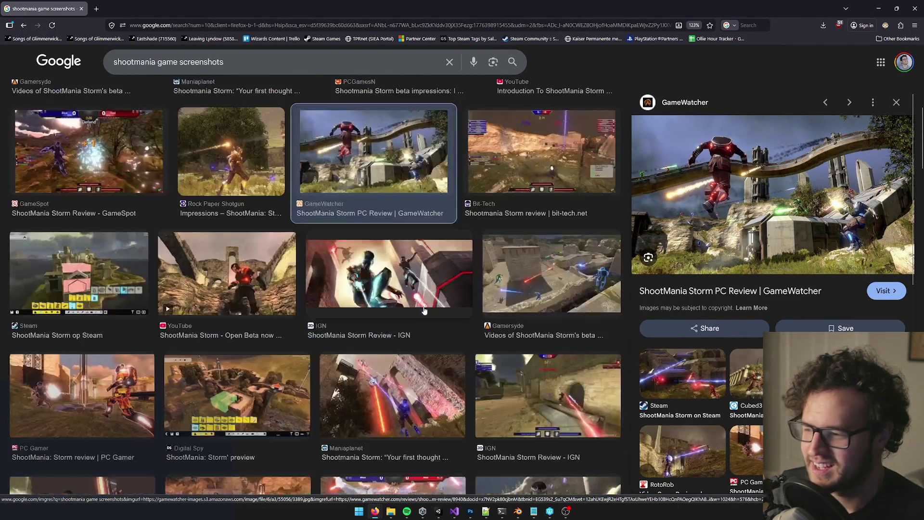
{"action": "scroll", "coordinate": [423, 312], "scroll_direction": "down", "scroll_amount": 3}
{"action": "left_click", "coordinate": [204, 279]}
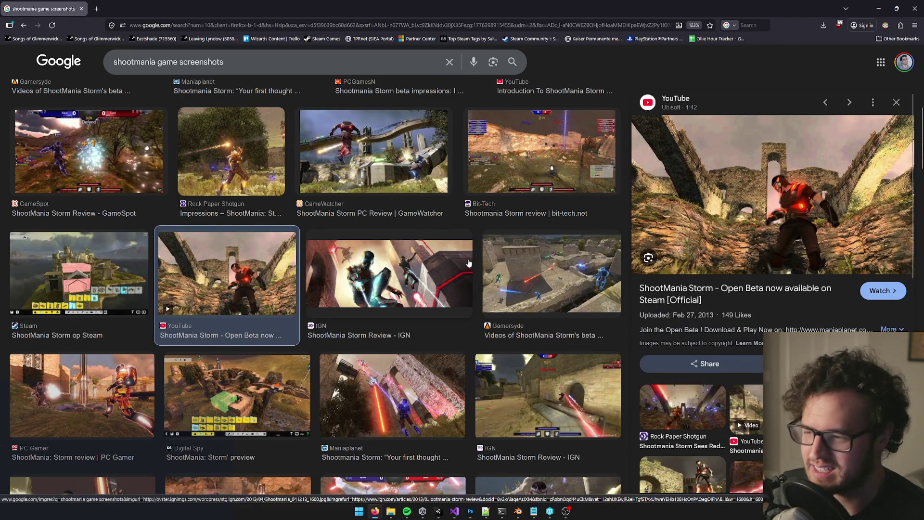
{"action": "scroll", "coordinate": [732, 186], "scroll_direction": "up", "scroll_amount": 1}
{"action": "key", "text": "Right"}
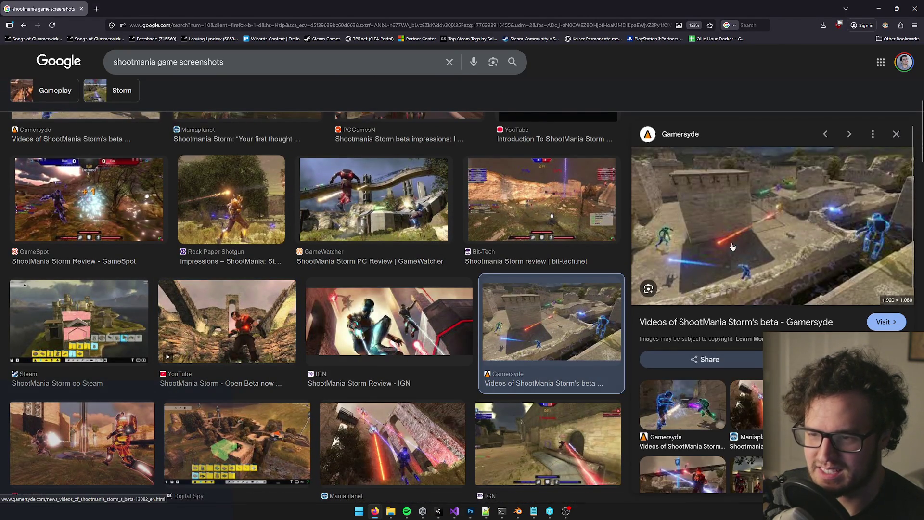
{"action": "scroll", "coordinate": [484, 334], "scroll_direction": "down", "scroll_amount": 3}
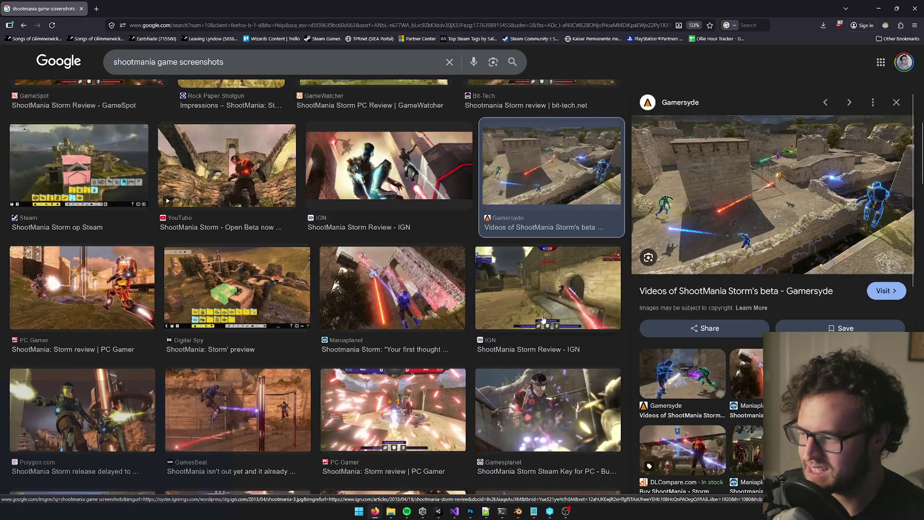
{"action": "left_click", "coordinate": [914, 8]}
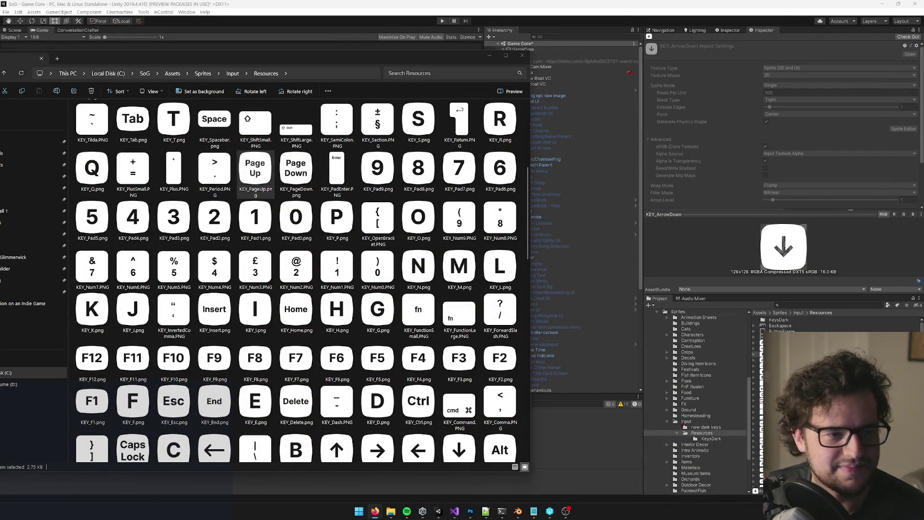
{"action": "left_click", "coordinate": [255, 171]}
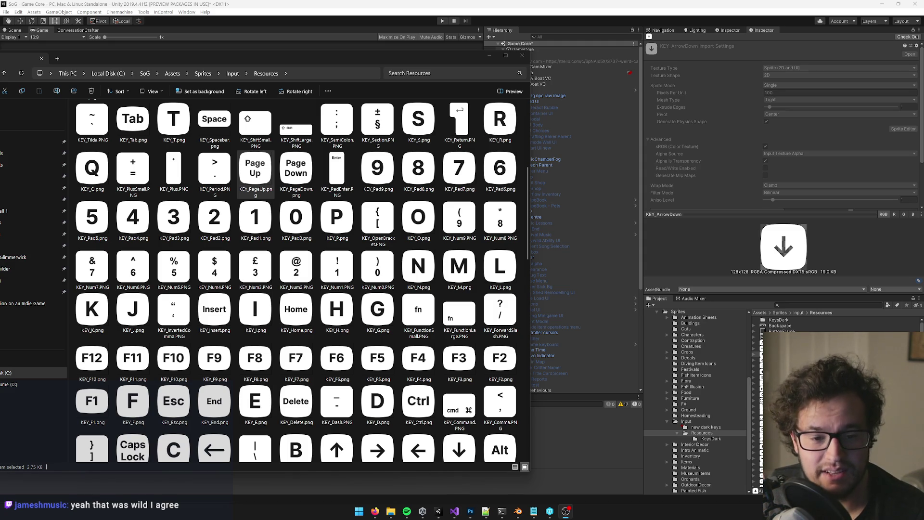
{"action": "left_click_drag", "start_coordinate": [462, 56], "coordinate": [484, 56]}
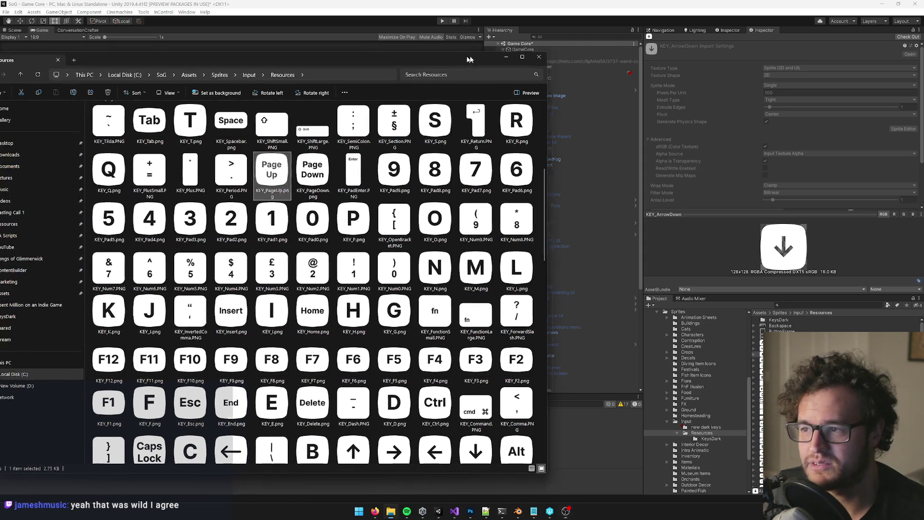
Step: Close the File Explorer Resources window to reveal the Unity editor
{"action": "left_click", "coordinate": [547, 58]}
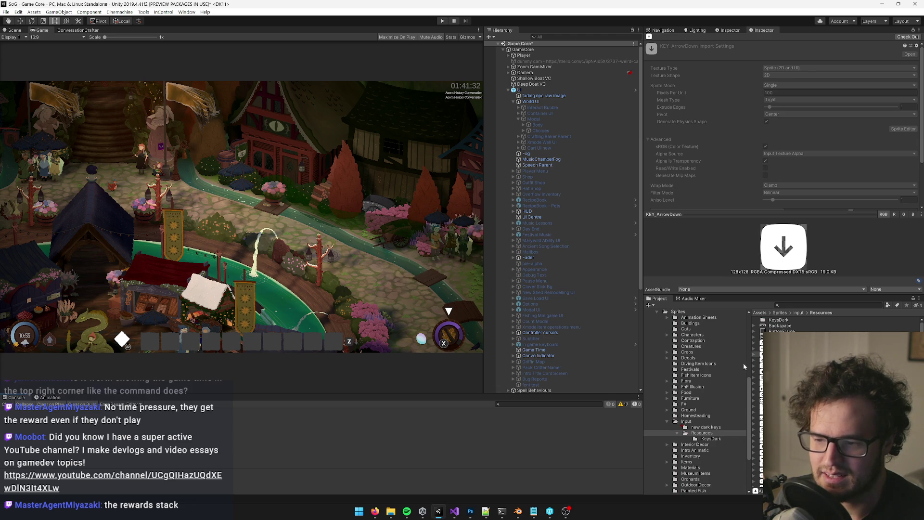
Step: Select all 18 key textures in new dark keys and drag them onto the Resources folder
{"action": "left_click", "coordinate": [704, 428]}
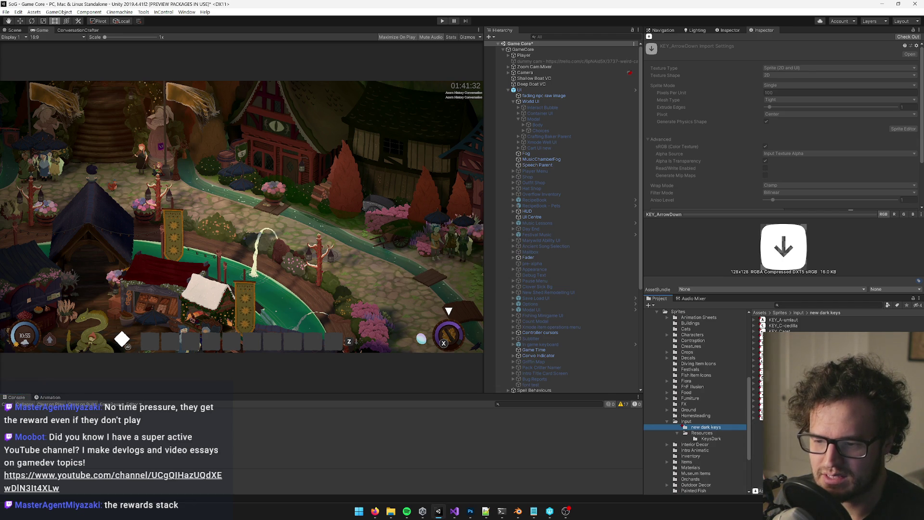
{"action": "key", "text": "ctrl+a"}
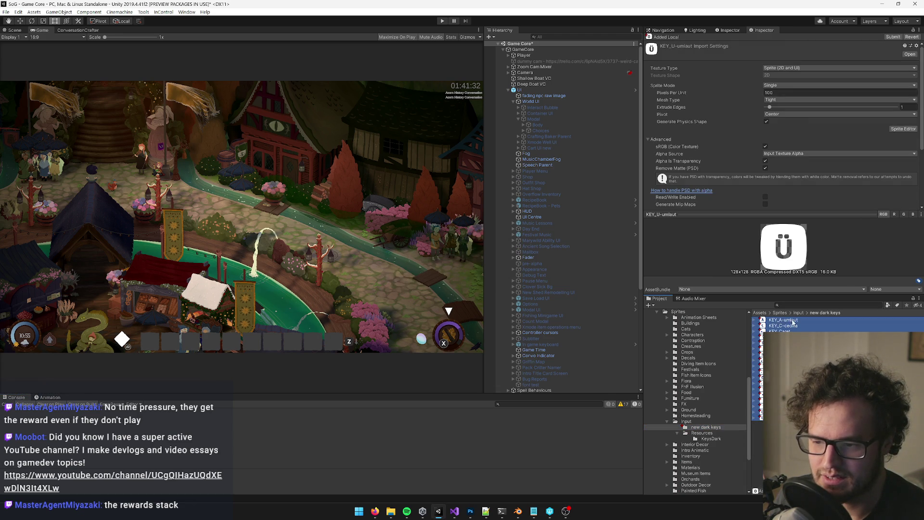
{"action": "mouse_move", "coordinate": [778, 322]}
{"action": "left_mouse_down"}
{"action": "mouse_move", "coordinate": [697, 387]}
{"action": "mouse_move", "coordinate": [691, 435]}
{"action": "mouse_move", "coordinate": [706, 434]}
{"action": "left_mouse_up"}
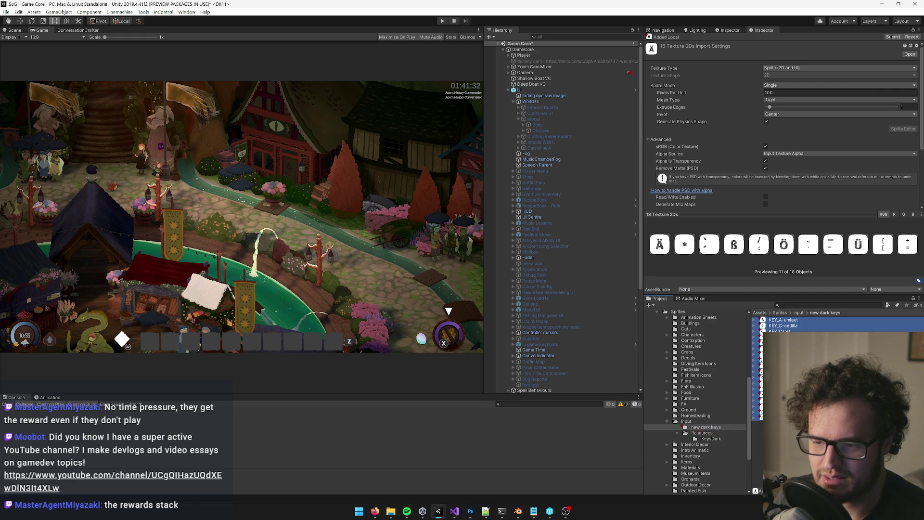
{"action": "left_click", "coordinate": [703, 434]}
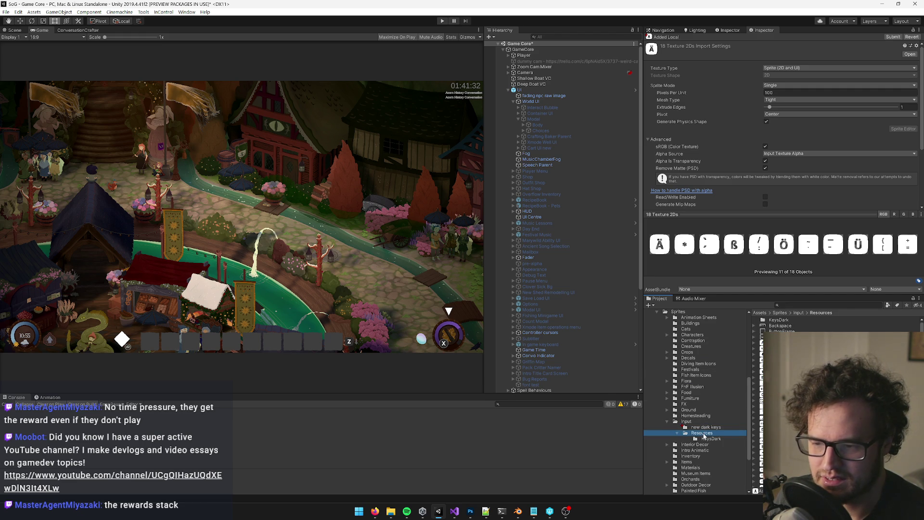
{"action": "left_click", "coordinate": [707, 427]}
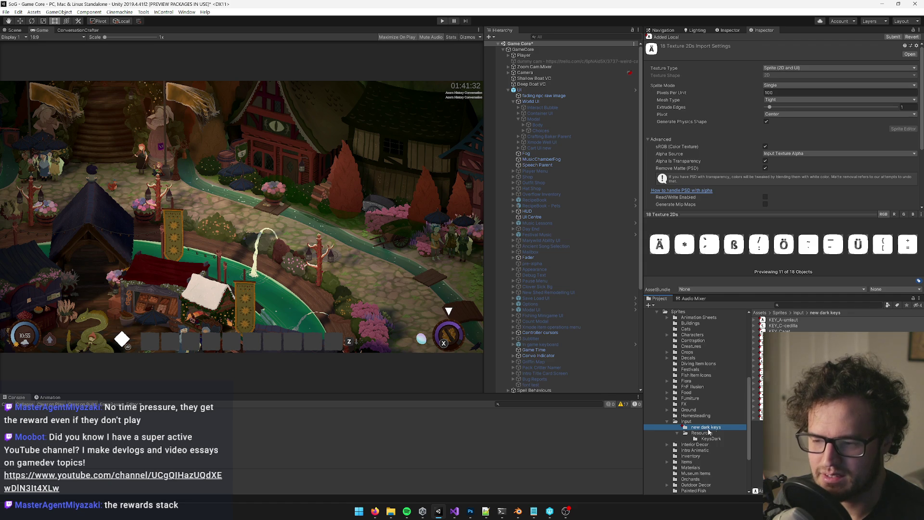
{"action": "left_click", "coordinate": [761, 417]}
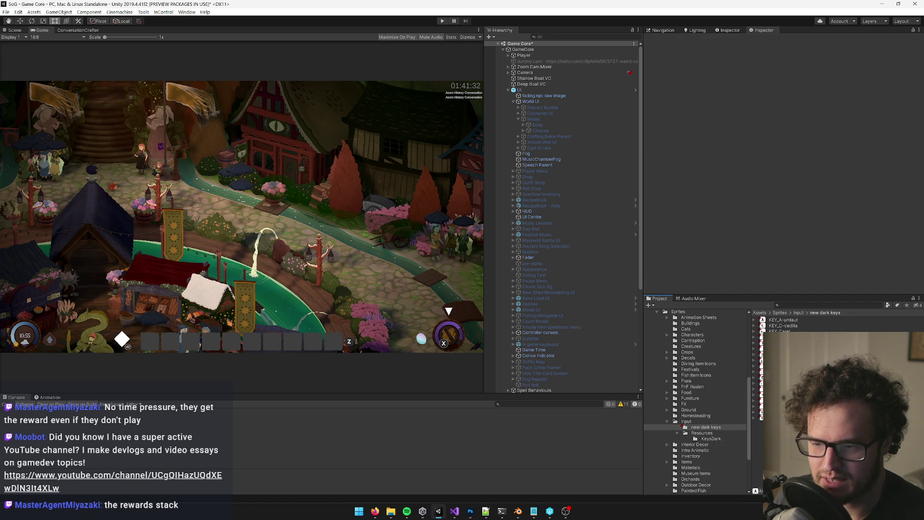
{"action": "left_click", "coordinate": [788, 320]}
{"action": "key", "text": "ctrl+a"}
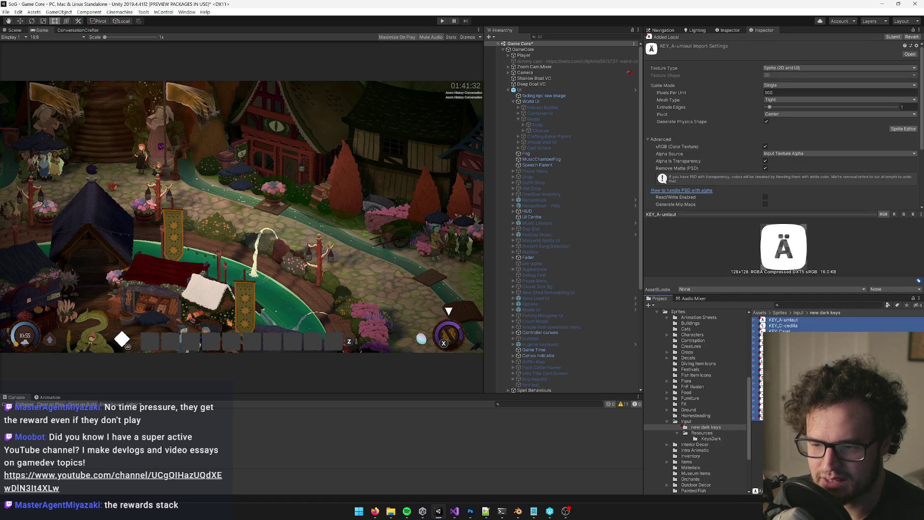
{"action": "left_click", "coordinate": [702, 433]}
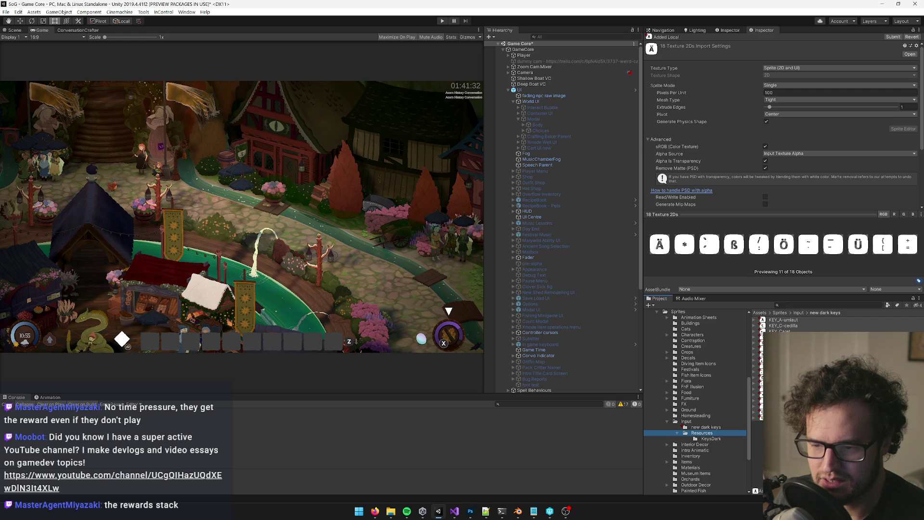
{"action": "scroll", "coordinate": [860, 204], "scroll_direction": "down", "scroll_amount": 4}
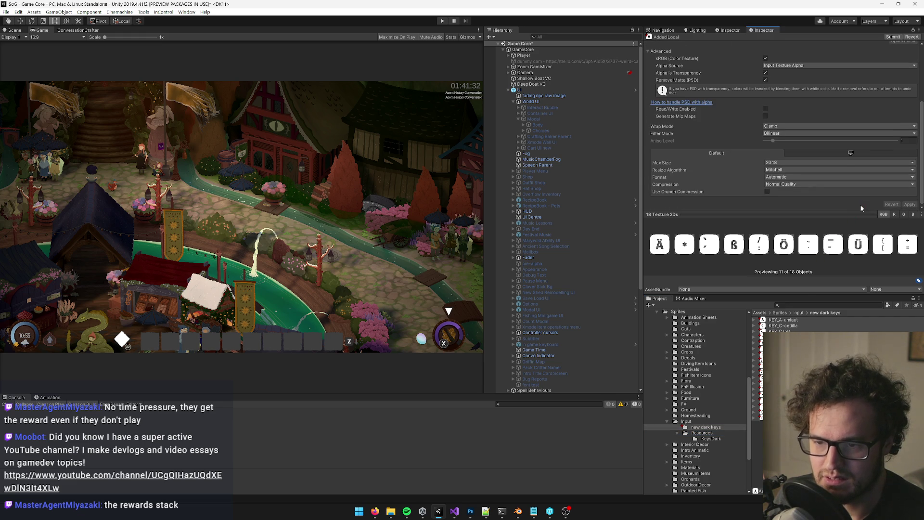
Step: Move KEY_A-umlaut, KEY_C-cedilla, KEY_Caret, KEY_Colon, KEY_Dollar and KEY_Equals into Resources
{"action": "left_click", "coordinate": [783, 320]}
{"action": "left_click", "coordinate": [797, 326], "text": "shift"}
{"action": "mouse_move", "coordinate": [797, 325]}
{"action": "left_mouse_down"}
{"action": "mouse_move", "coordinate": [728, 357]}
{"action": "mouse_move", "coordinate": [699, 433]}
{"action": "left_mouse_up"}
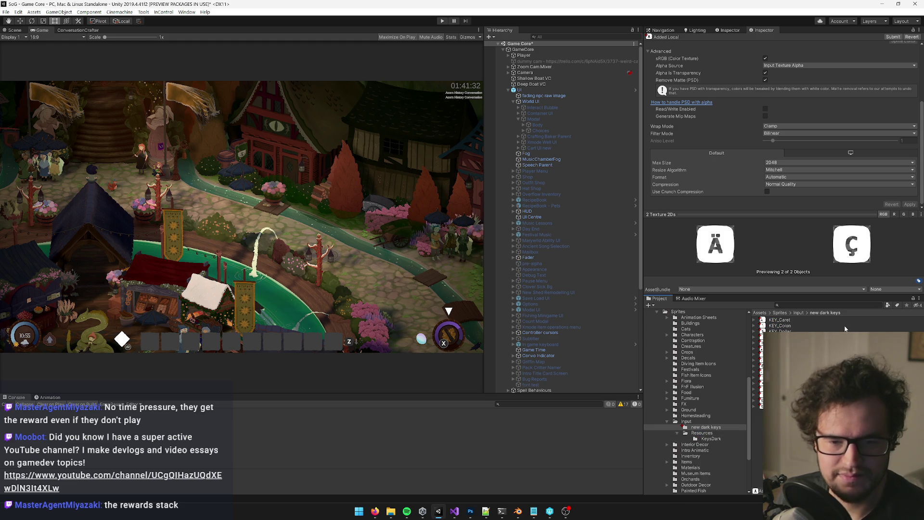
{"action": "left_click", "coordinate": [777, 320]}
{"action": "left_click", "coordinate": [775, 325], "text": "shift"}
{"action": "left_click_drag", "start_coordinate": [775, 325], "coordinate": [700, 432]}
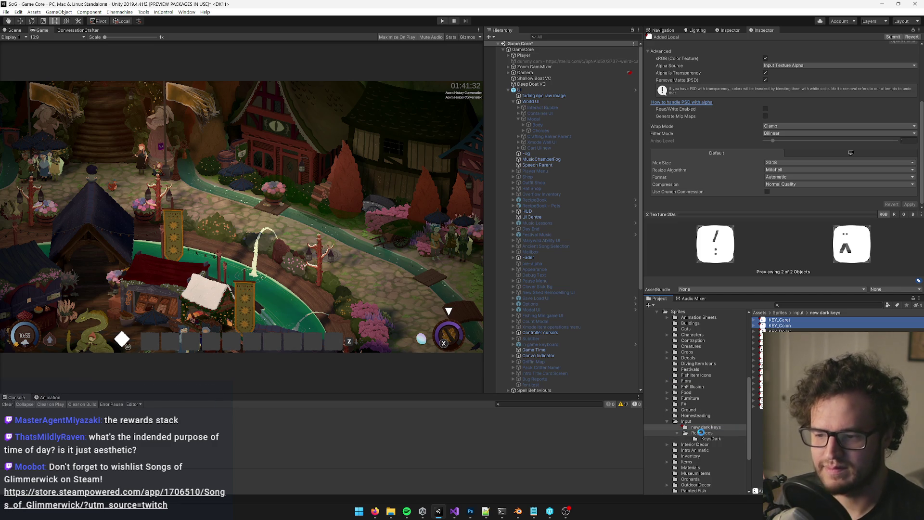
{"action": "left_click", "coordinate": [779, 319]}
{"action": "left_click", "coordinate": [780, 325], "text": "shift"}
{"action": "left_click_drag", "start_coordinate": [780, 325], "coordinate": [697, 433]}
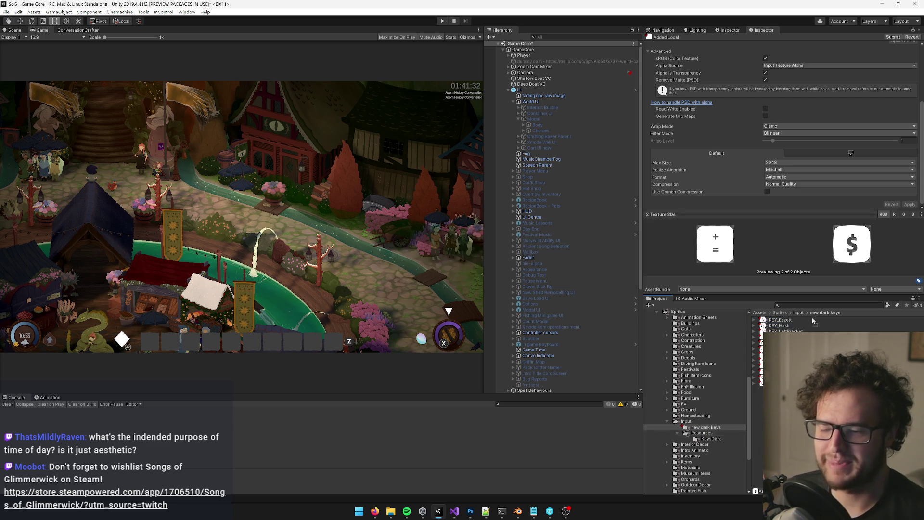
Step: Move KEY_Eszett, KEY_Hash, KEY_LeftBracket and KEY_Minus into Resources
{"action": "left_click", "coordinate": [778, 326]}
{"action": "left_click", "coordinate": [777, 320], "text": "shift"}
{"action": "mouse_move", "coordinate": [778, 321]}
{"action": "left_mouse_down"}
{"action": "mouse_move", "coordinate": [704, 348]}
{"action": "mouse_move", "coordinate": [693, 433]}
{"action": "left_mouse_up"}
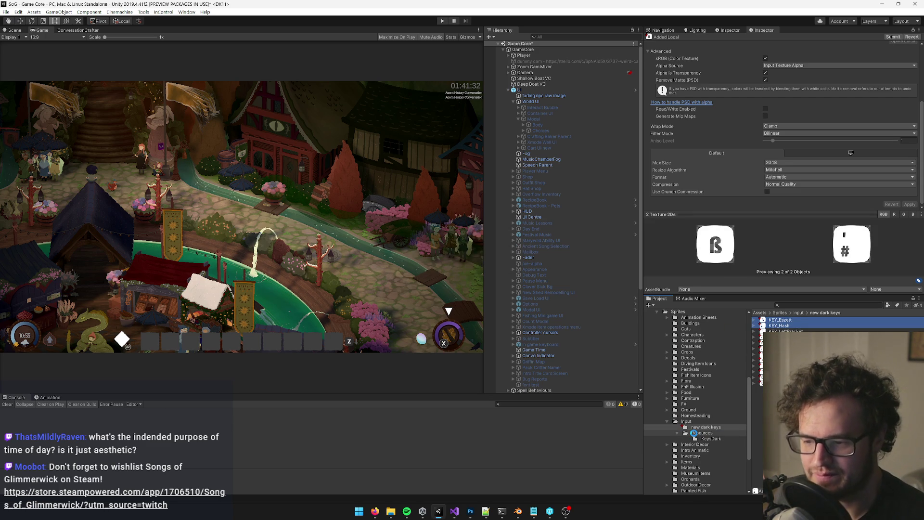
{"action": "left_click", "coordinate": [781, 321]}
{"action": "left_click", "coordinate": [782, 320]}
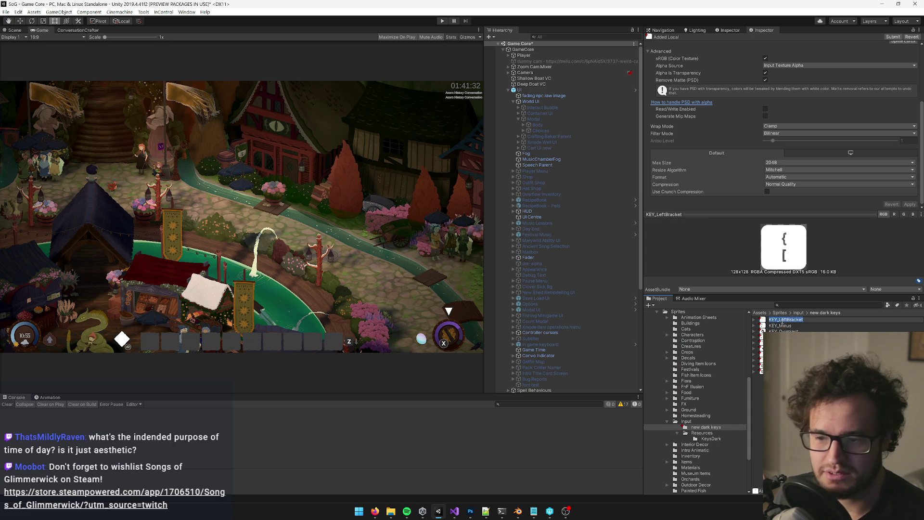
{"action": "key", "text": "Return"}
{"action": "left_click", "coordinate": [779, 325], "text": "shift"}
{"action": "left_click_drag", "start_coordinate": [779, 325], "coordinate": [702, 433]}
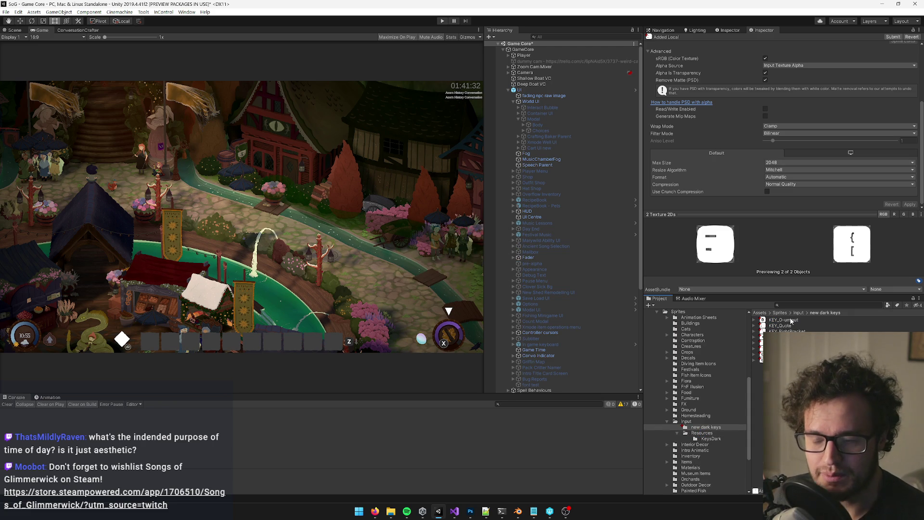
Step: Move KEY_O-umlaut and KEY_Quote into Resources, then select the leftover KEY_Tilda sprite
{"action": "left_click", "coordinate": [789, 321]}
{"action": "left_click", "coordinate": [783, 327], "text": "shift"}
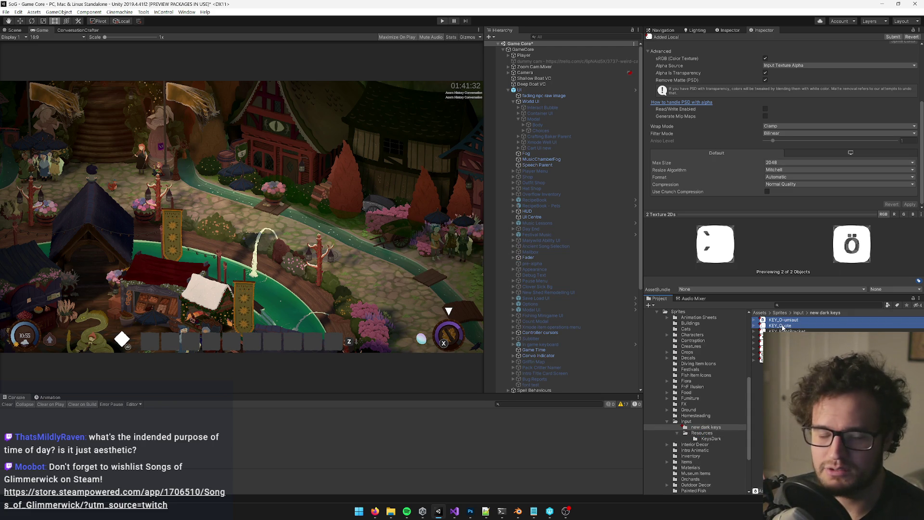
{"action": "mouse_move", "coordinate": [783, 326]}
{"action": "left_mouse_down"}
{"action": "mouse_move", "coordinate": [712, 401]}
{"action": "mouse_move", "coordinate": [706, 436]}
{"action": "mouse_move", "coordinate": [705, 427]}
{"action": "left_mouse_up"}
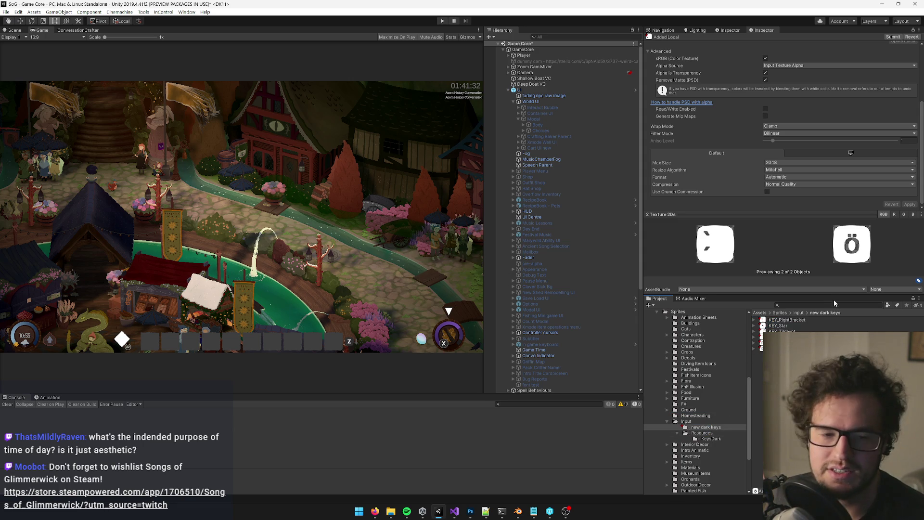
{"action": "left_click", "coordinate": [794, 320]}
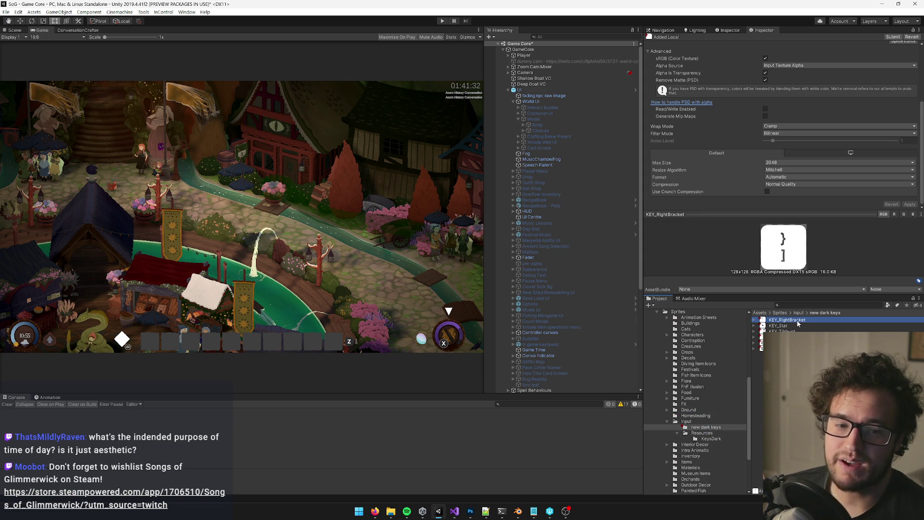
{"action": "left_click", "coordinate": [794, 326], "text": "shift"}
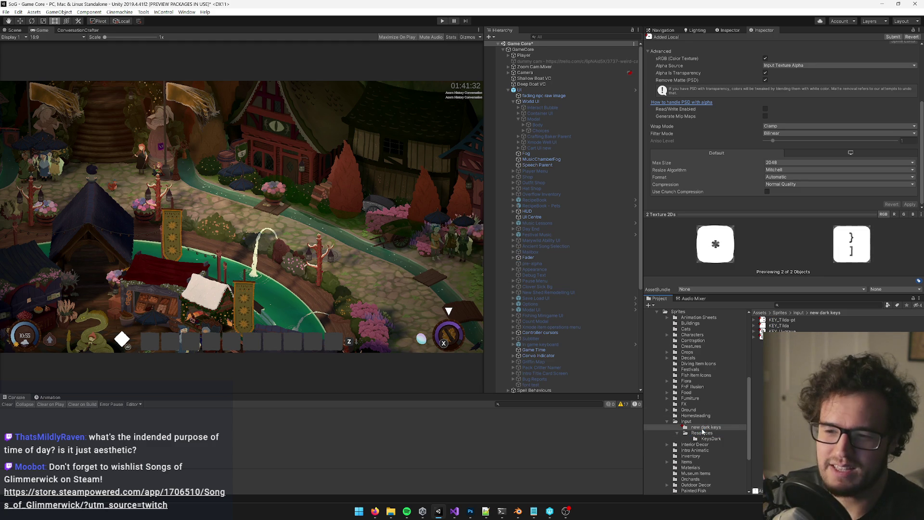
{"action": "left_click", "coordinate": [783, 320]}
{"action": "left_click", "coordinate": [780, 326], "text": "shift"}
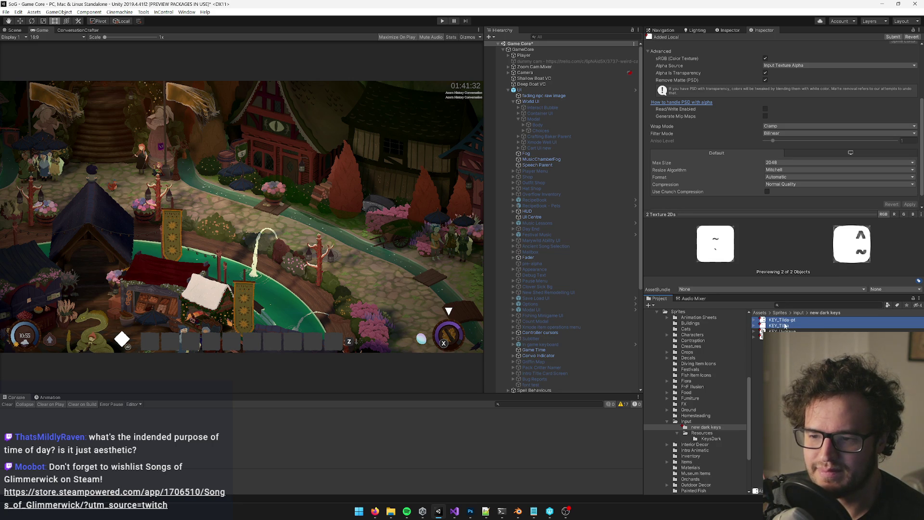
{"action": "left_click", "coordinate": [781, 326]}
Step: Delete the duplicate KEY_Tilda sprite and select the remaining sprites
{"action": "key", "text": "Delete"}
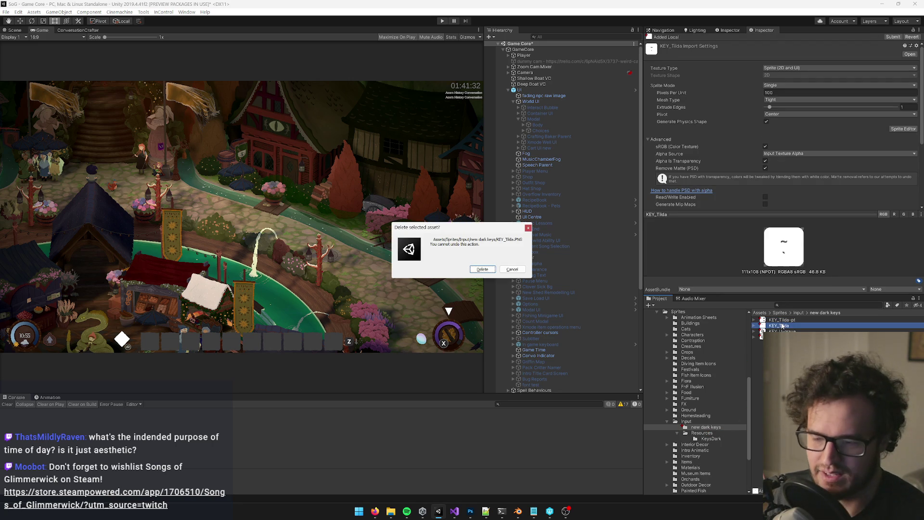
{"action": "key", "text": "Return"}
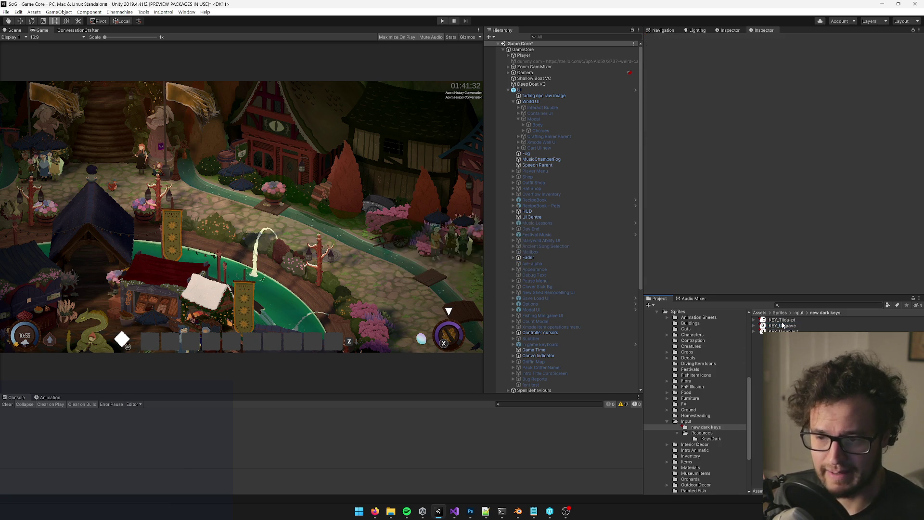
{"action": "key", "text": "ctrl+a"}
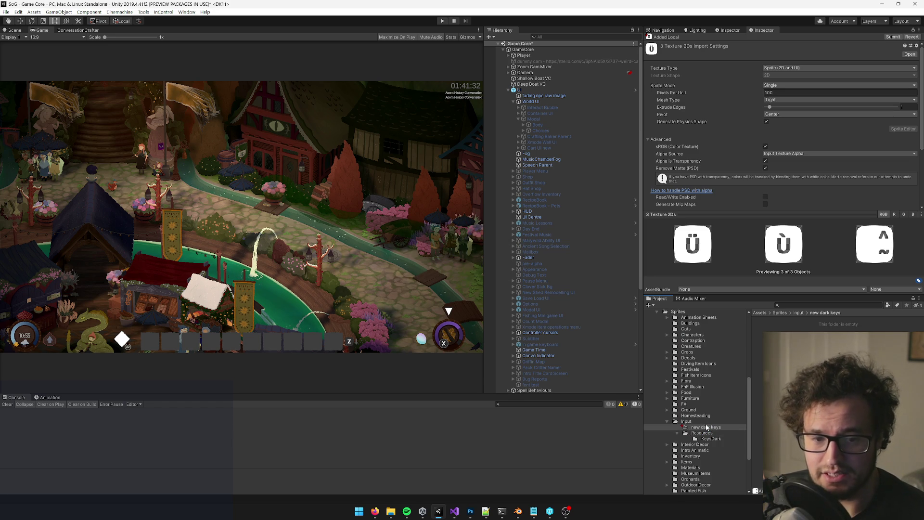
Step: Delete the new dark keys folder and view the Input folder's contents
{"action": "left_click", "coordinate": [706, 427]}
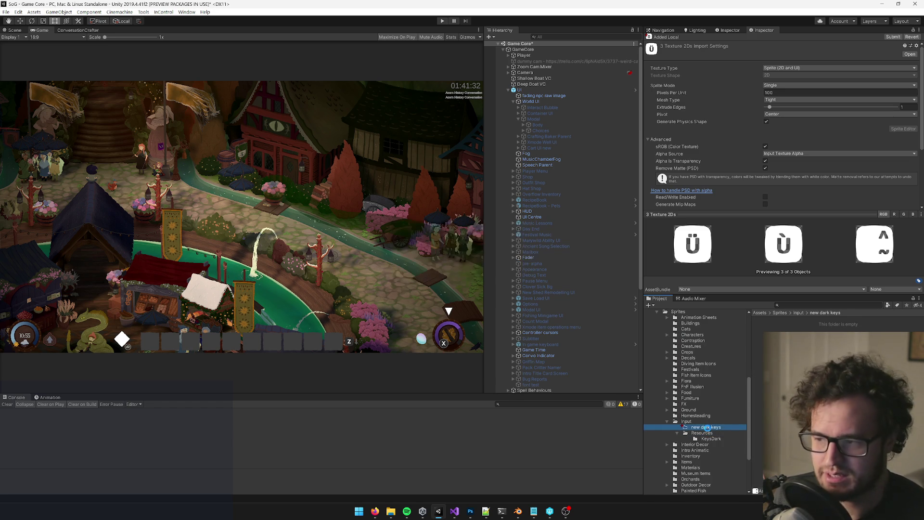
{"action": "key", "text": "Delete"}
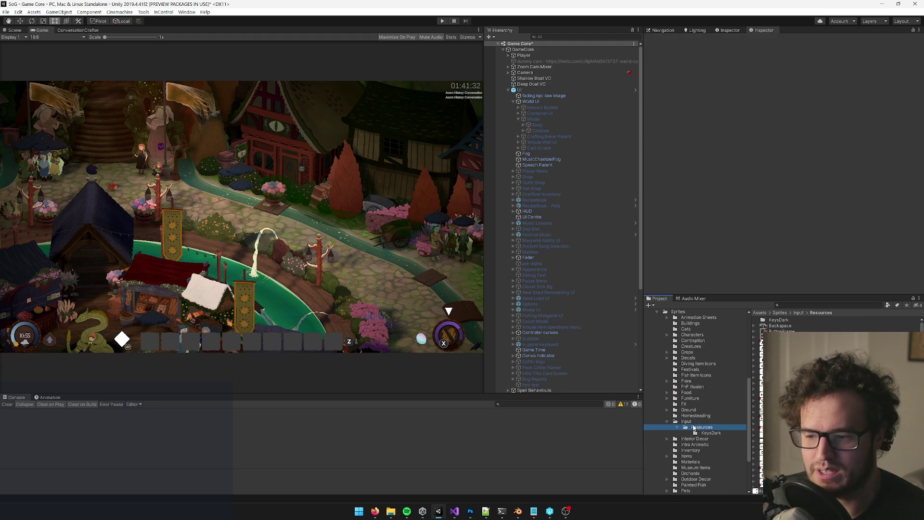
{"action": "left_click", "coordinate": [691, 422]}
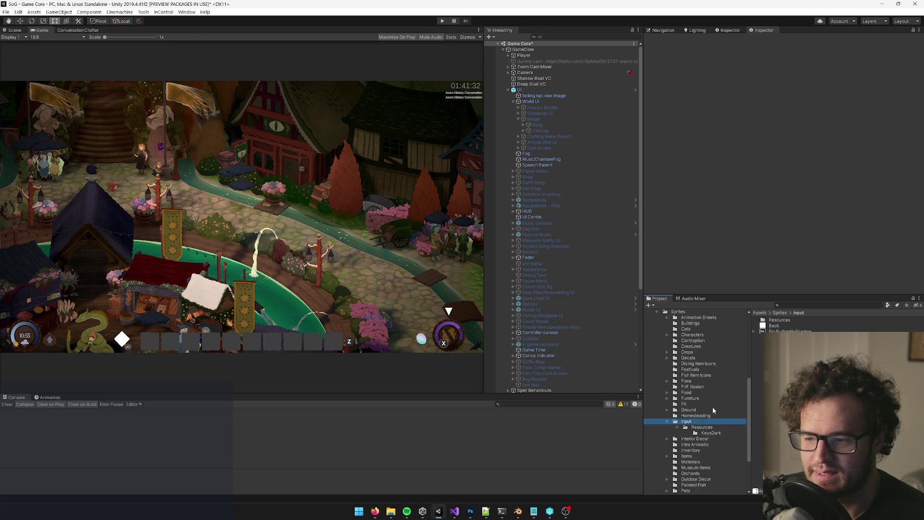
{"action": "scroll", "coordinate": [712, 406], "scroll_direction": "up", "scroll_amount": 8}
{"action": "scroll", "coordinate": [683, 423], "scroll_direction": "down", "scroll_amount": 6}
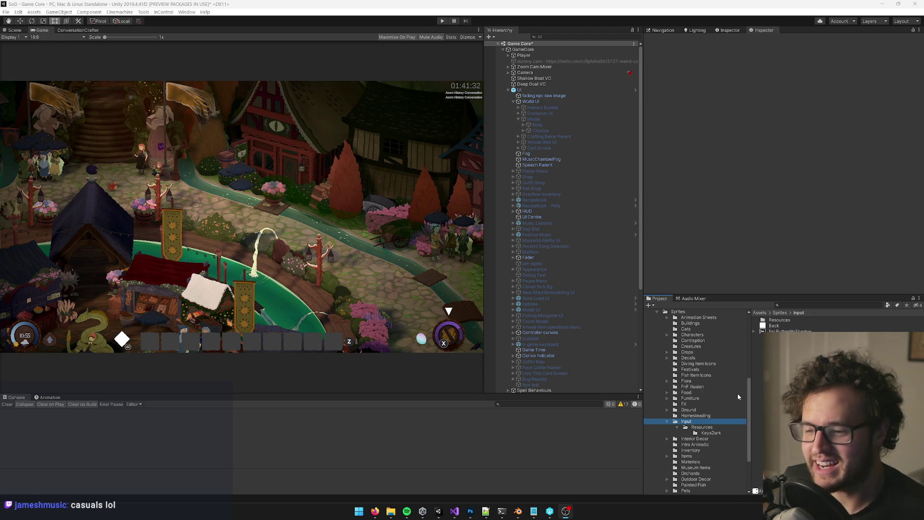
Step: Cancel the accidental Homesteading folder move and open Input's Resources folder
{"action": "left_click_drag", "start_coordinate": [695, 415], "coordinate": [700, 409]}
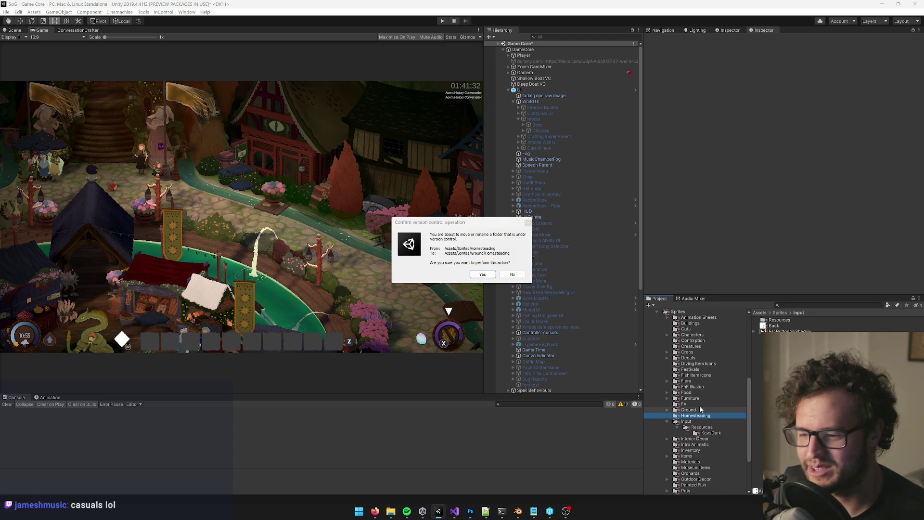
{"action": "left_click", "coordinate": [512, 274]}
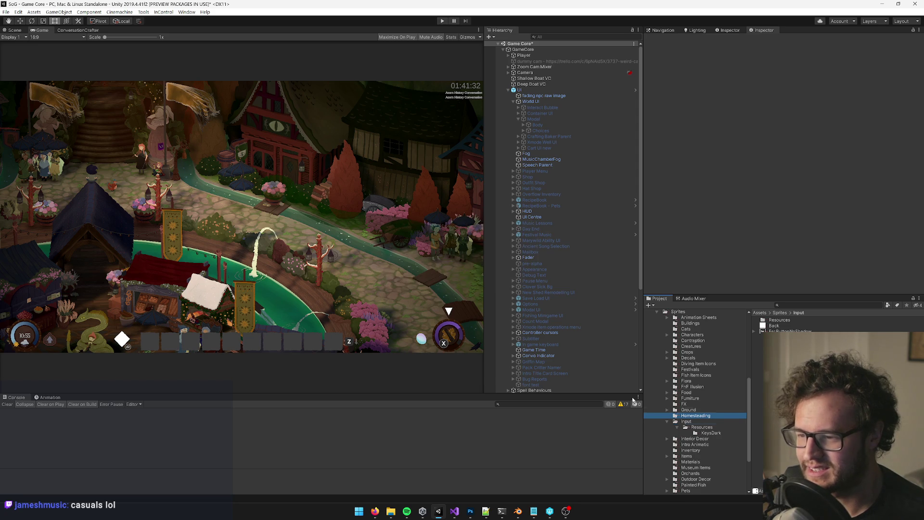
{"action": "left_click", "coordinate": [712, 427]}
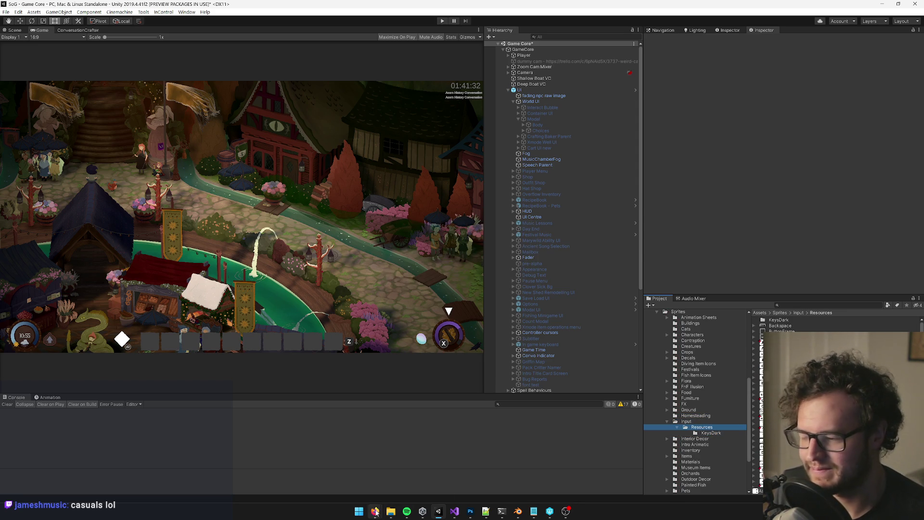
Step: Inspect KEY_CloseBracket's import settings, then show Perforce P4V's pending changelists
{"action": "mouse_move", "coordinate": [374, 511]}
{"action": "mouse_move", "coordinate": [490, 514]}
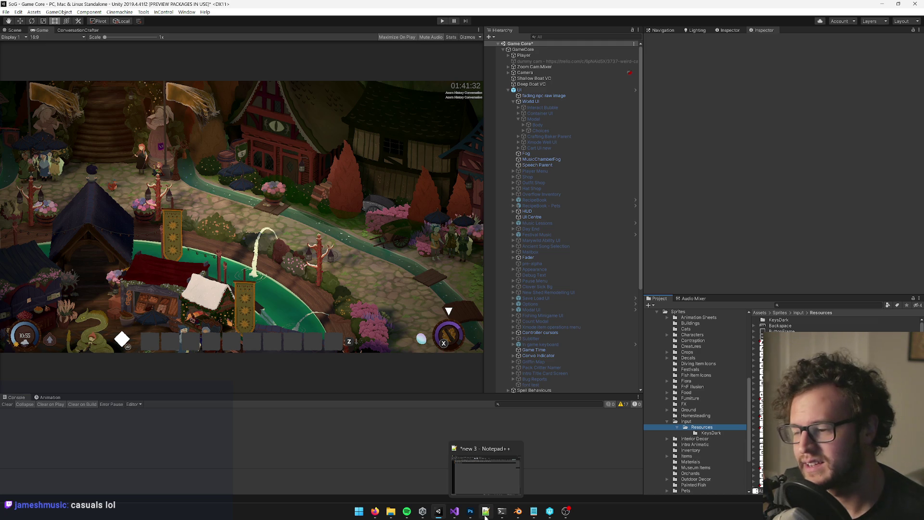
{"action": "left_click", "coordinate": [755, 423]}
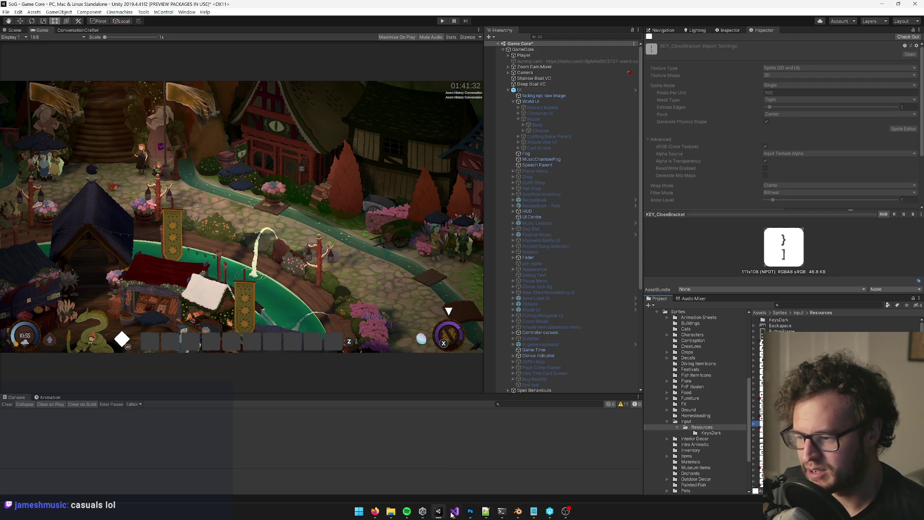
{"action": "left_click", "coordinate": [549, 511]}
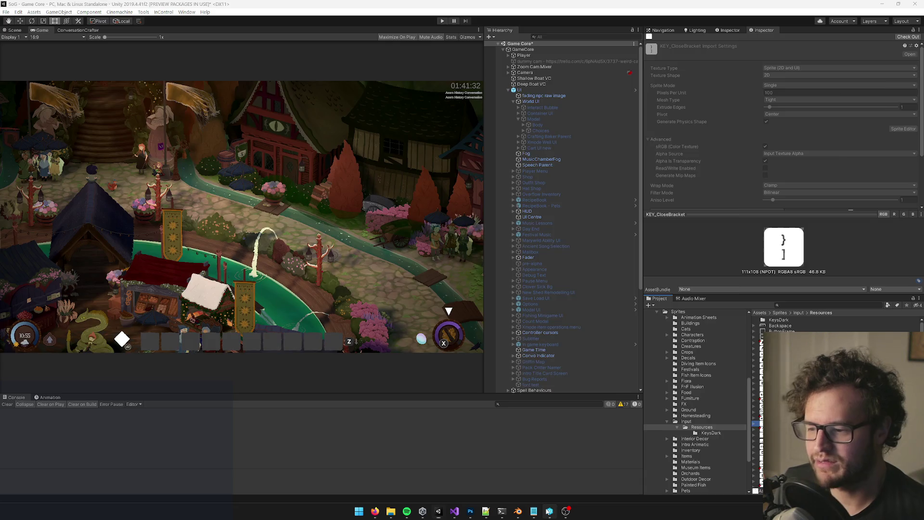
{"action": "left_click", "coordinate": [374, 60]}
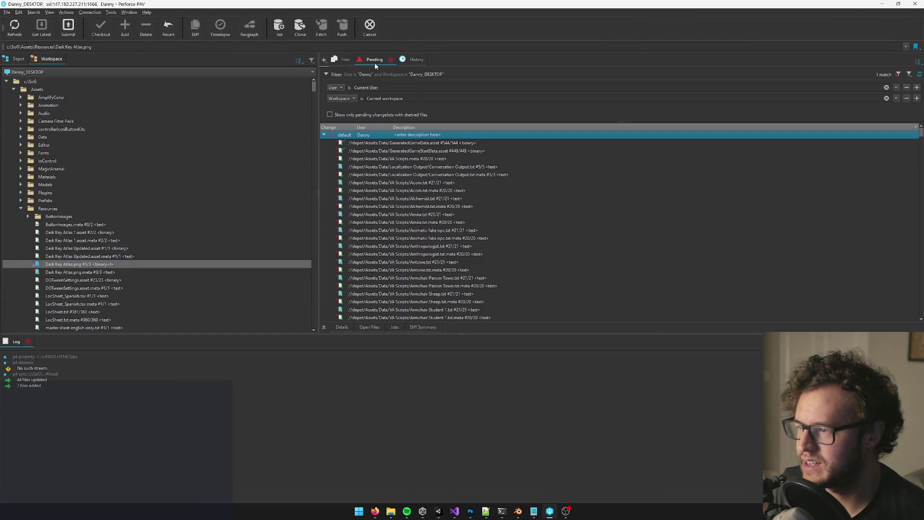
Step: Describe the default changes as 'loc sheet missing rows generation, special keys sprites, newts eye collision fix'
{"action": "left_click", "coordinate": [10, 24]}
{"action": "scroll", "coordinate": [472, 269], "scroll_direction": "down", "scroll_amount": 10}
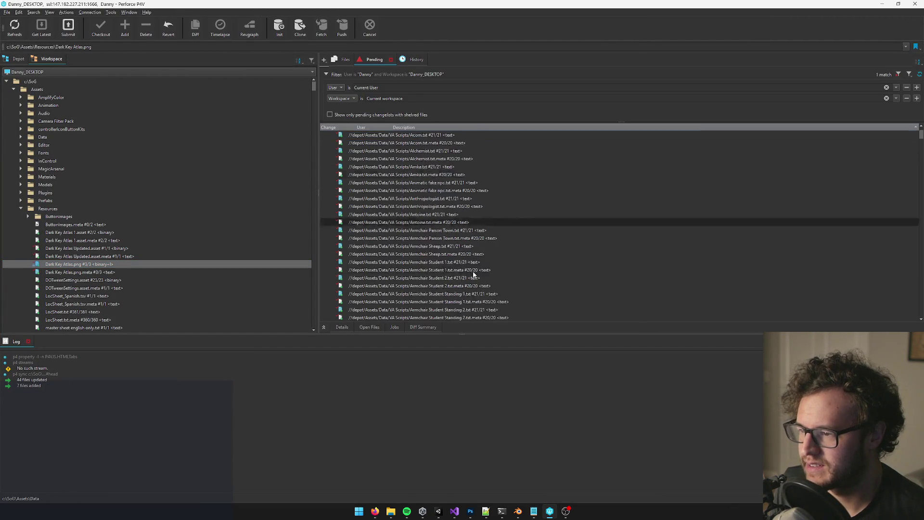
{"action": "scroll", "coordinate": [472, 270], "scroll_direction": "up", "scroll_amount": 10}
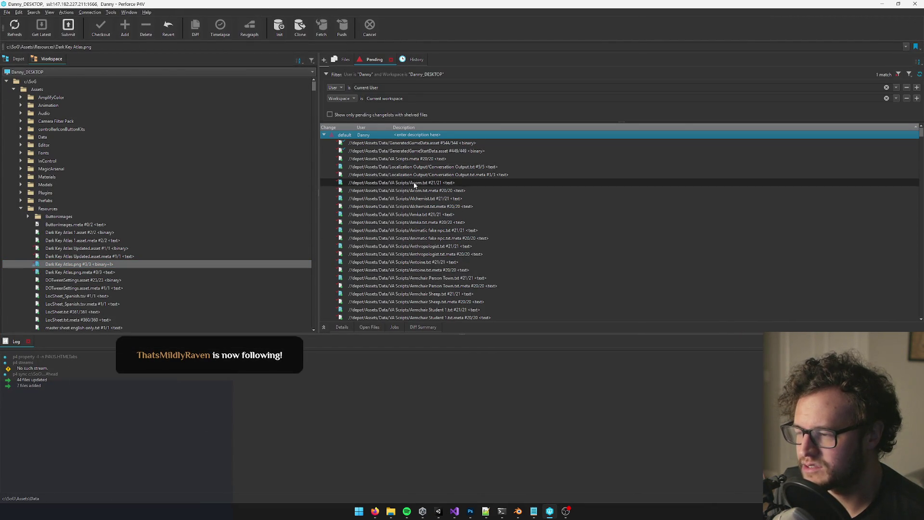
{"action": "left_click", "coordinate": [415, 183]}
{"action": "double_click", "coordinate": [412, 136]}
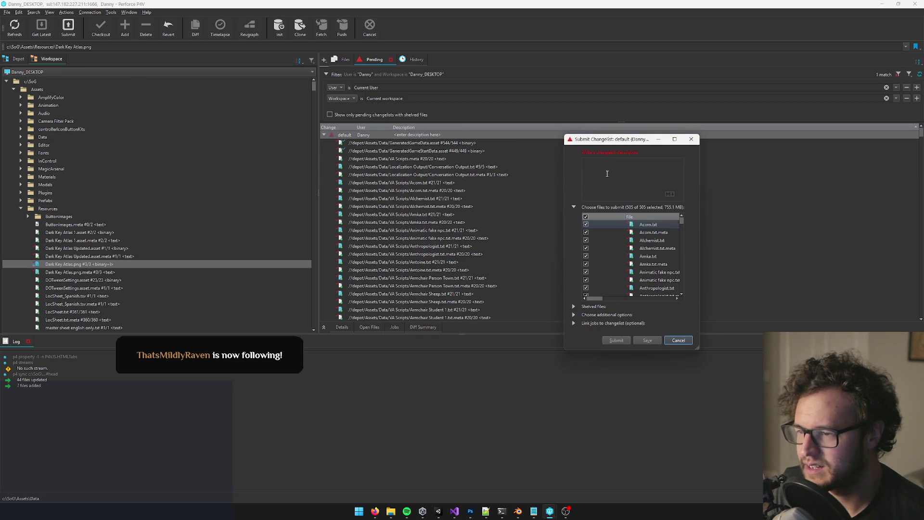
{"action": "type", "text": "loc she"}
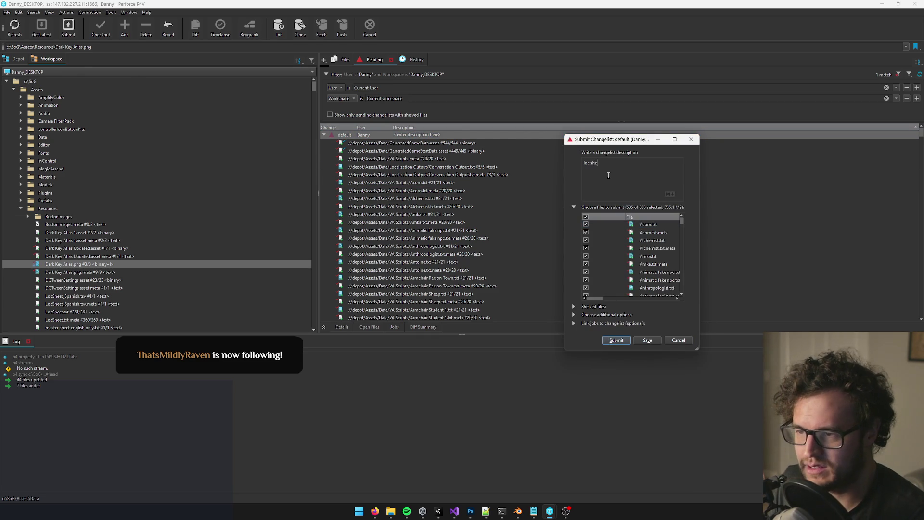
{"action": "type", "text": "et missing "}
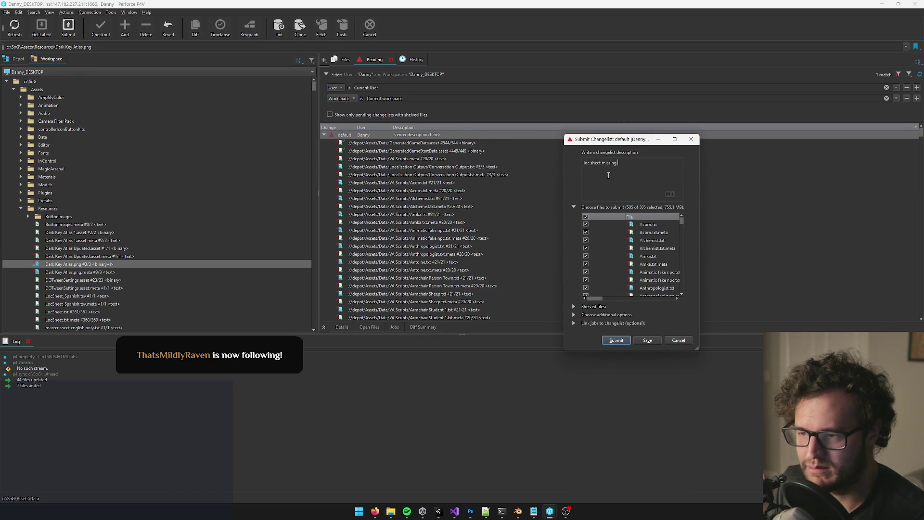
{"action": "type", "text": "rows generation,"}
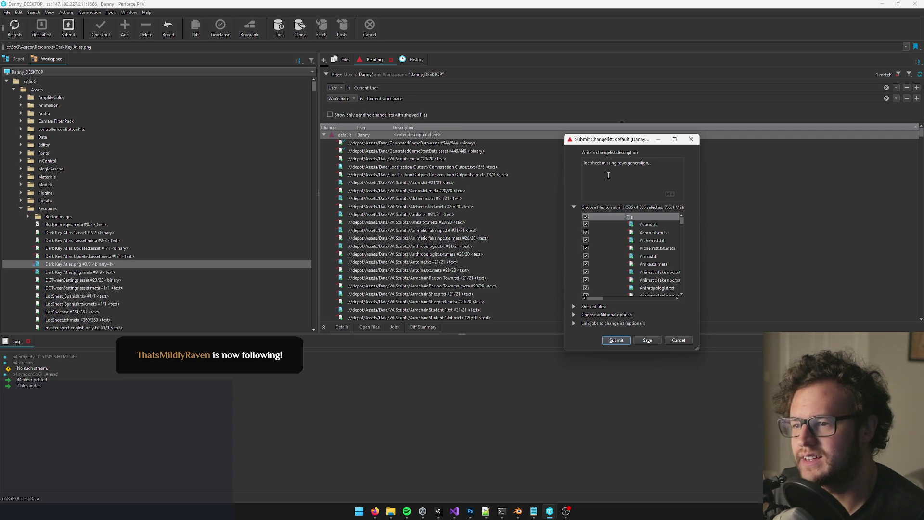
{"action": "type", "text": " special "}
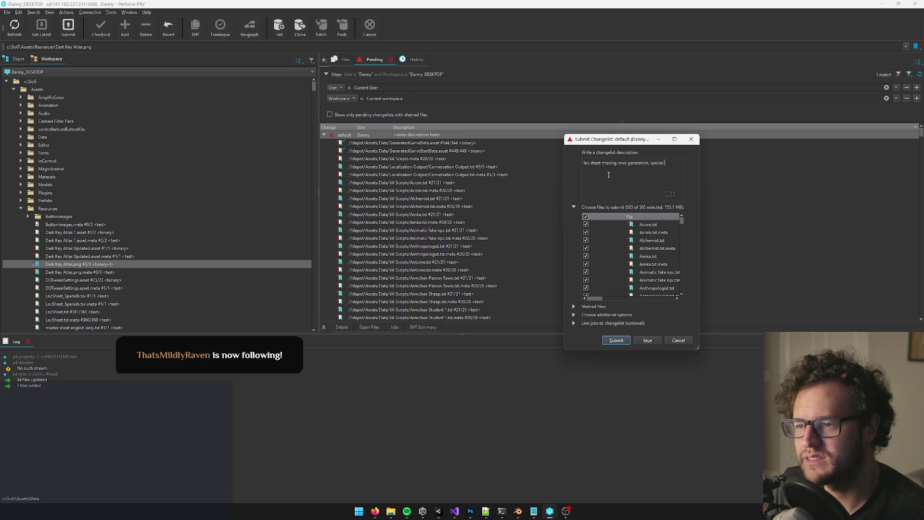
{"action": "type", "text": "keys sprites, n"}
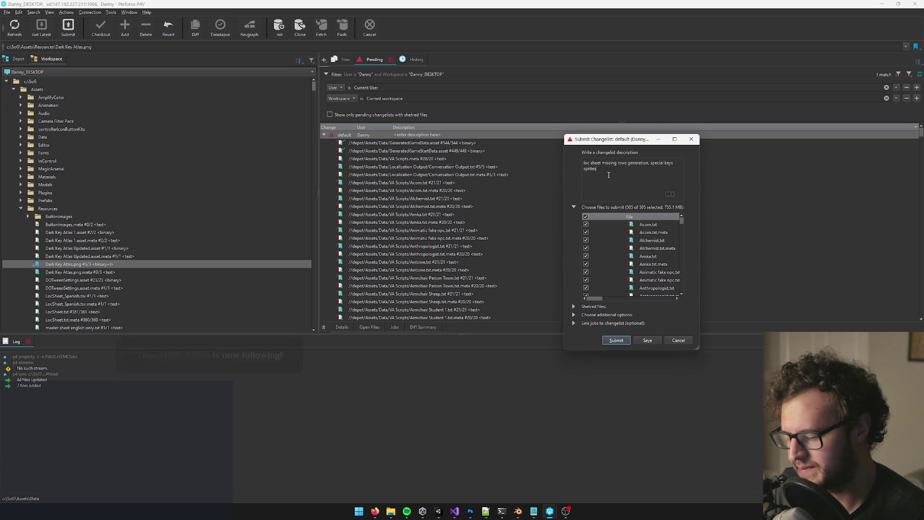
{"action": "type", "text": "ewts eye collision fix"}
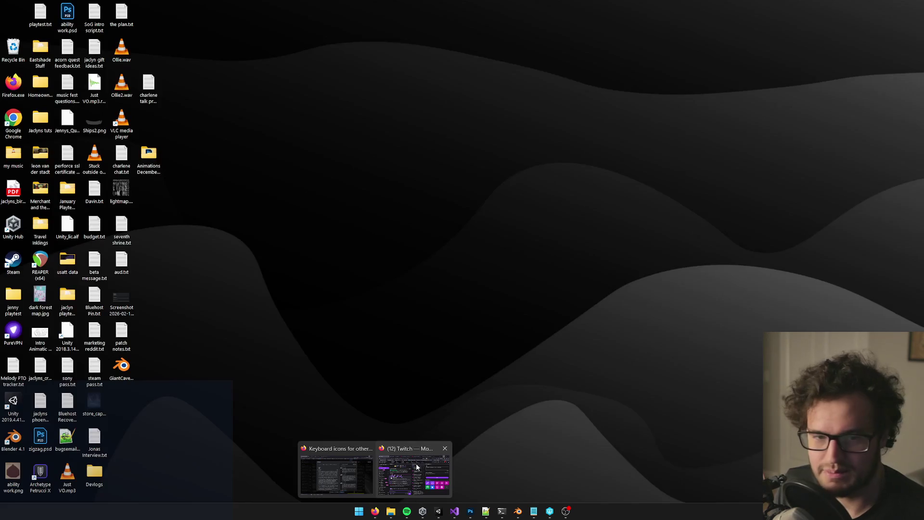
Step: Save the description as pending changelist 4463 and expand it to list its files
{"action": "left_click", "coordinate": [416, 463]}
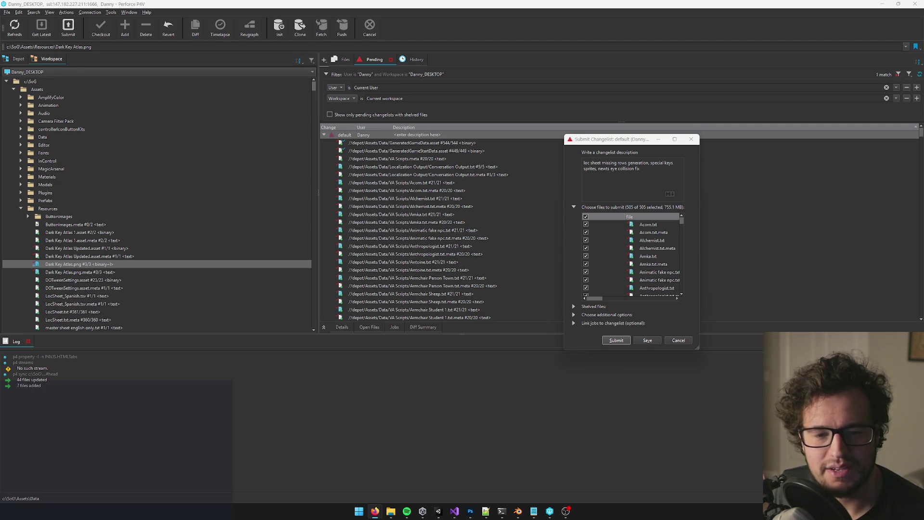
{"action": "key", "text": "alt+Tab"}
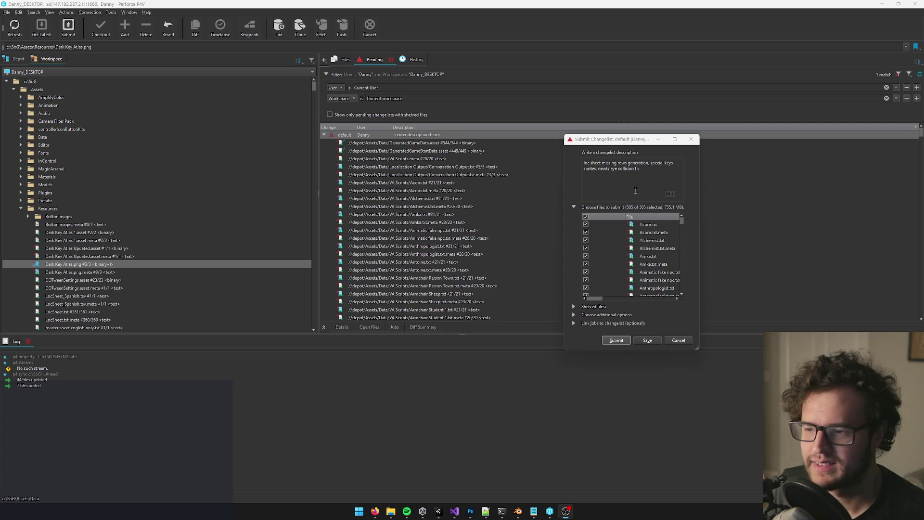
{"action": "scroll", "coordinate": [645, 264], "scroll_direction": "down", "scroll_amount": 10}
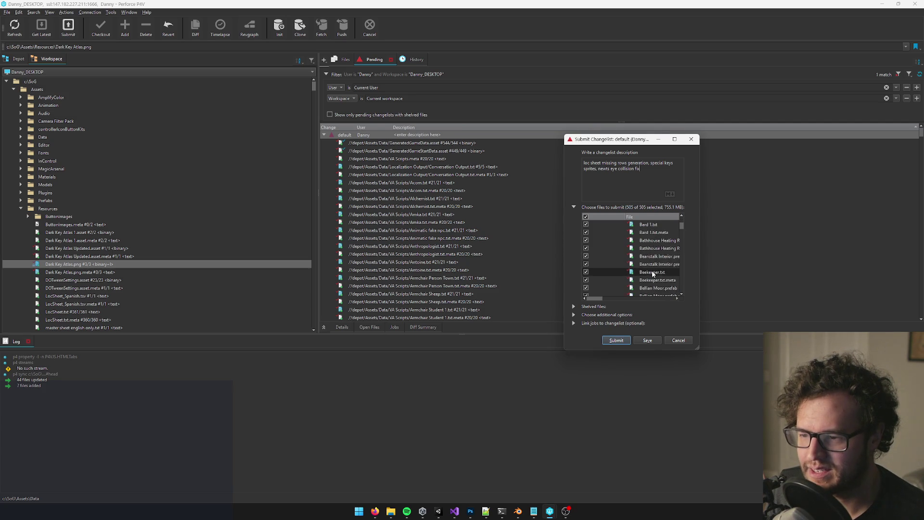
{"action": "left_click", "coordinate": [647, 340]}
{"action": "left_click", "coordinate": [323, 142]}
Step: Revert the unchanged Full.meta and Full/Resources.meta files from the changelist
{"action": "scroll", "coordinate": [426, 195], "scroll_direction": "down", "scroll_amount": 20}
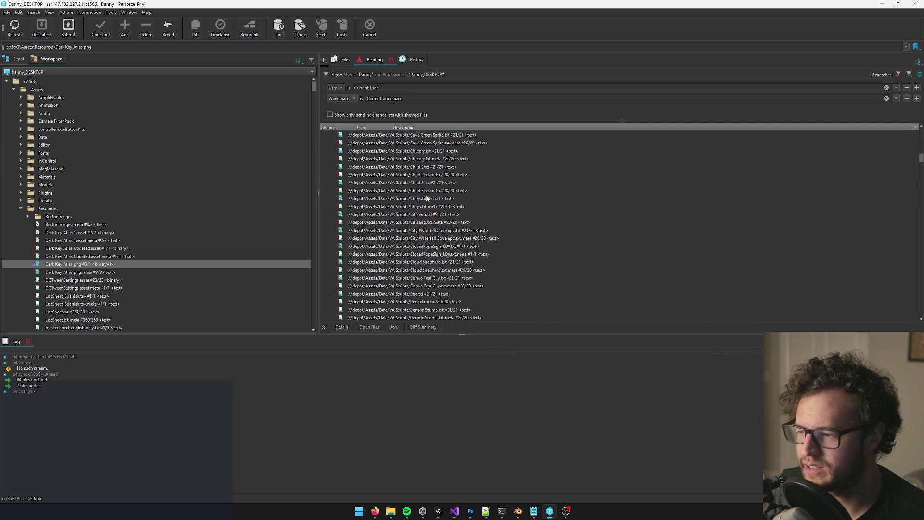
{"action": "scroll", "coordinate": [426, 201], "scroll_direction": "down", "scroll_amount": 20}
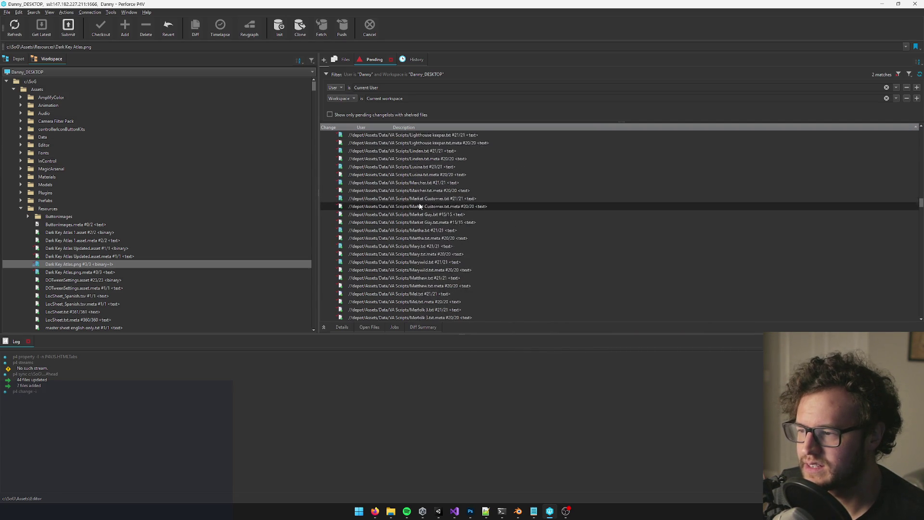
{"action": "scroll", "coordinate": [418, 205], "scroll_direction": "down", "scroll_amount": 20}
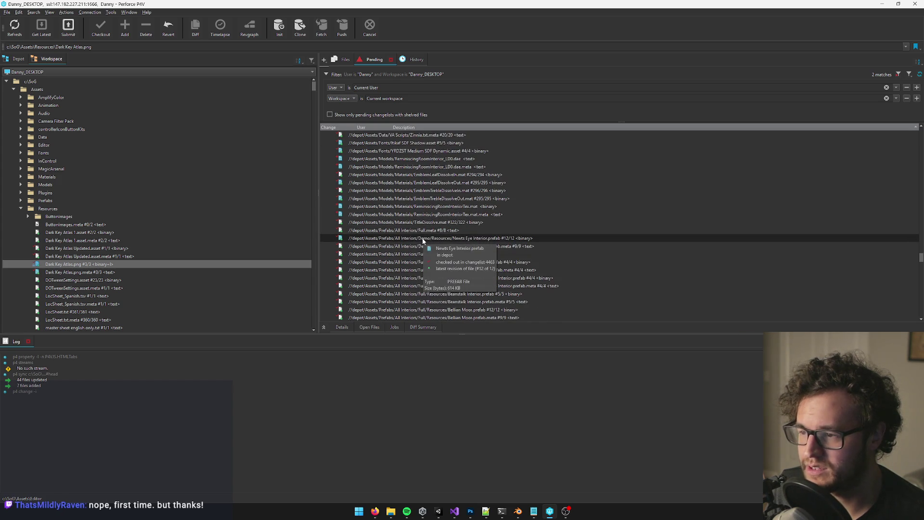
{"action": "left_click", "coordinate": [422, 254]}
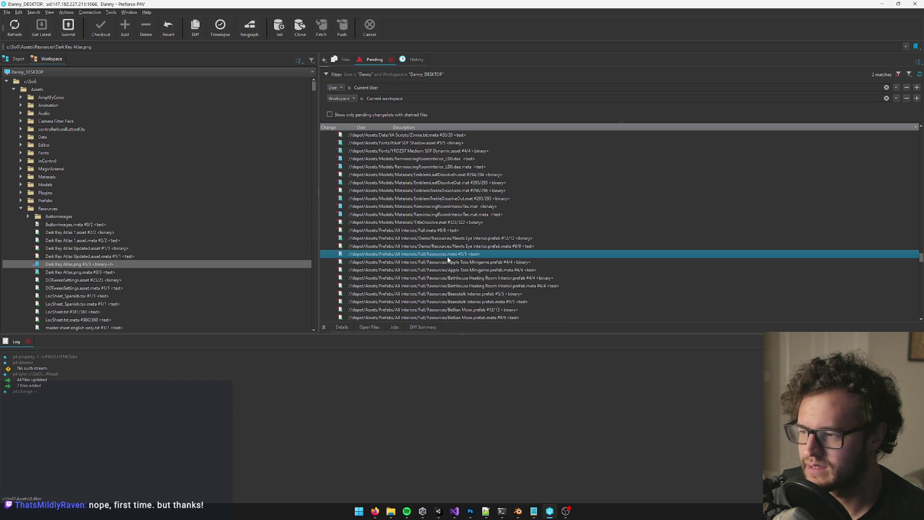
{"action": "left_click", "coordinate": [434, 231], "text": "ctrl"}
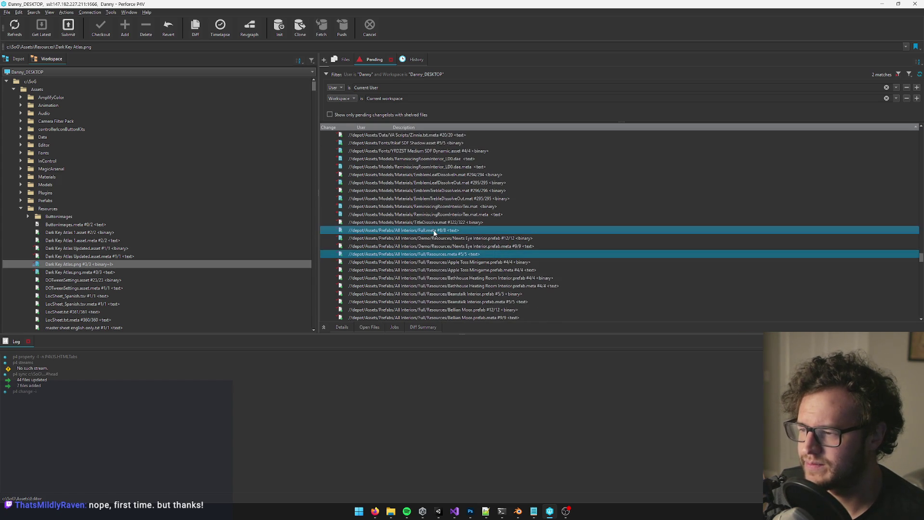
{"action": "right_click", "coordinate": [423, 255]}
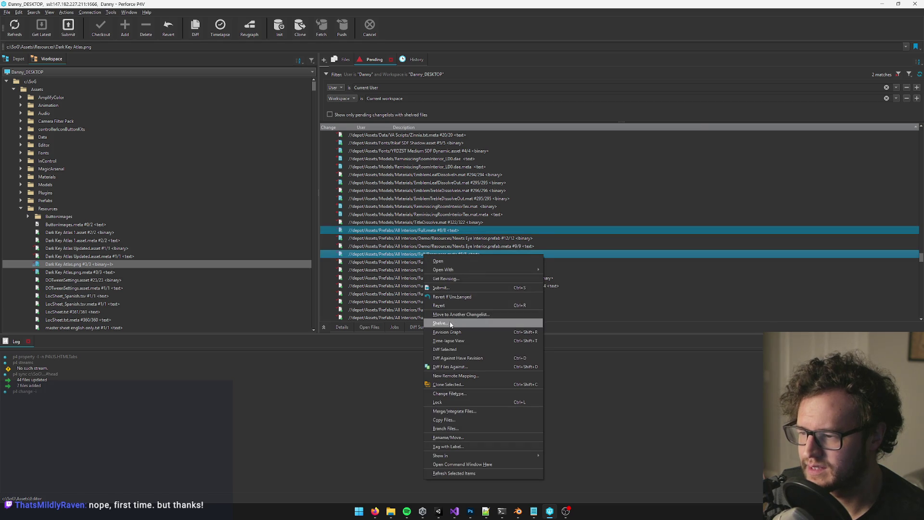
{"action": "left_click", "coordinate": [451, 297]}
Step: Revert the unchanged interior prefabs Nettleine to Winter Festival, keeping the edited Reminiscing Room prefab
{"action": "scroll", "coordinate": [455, 260], "scroll_direction": "down", "scroll_amount": 10}
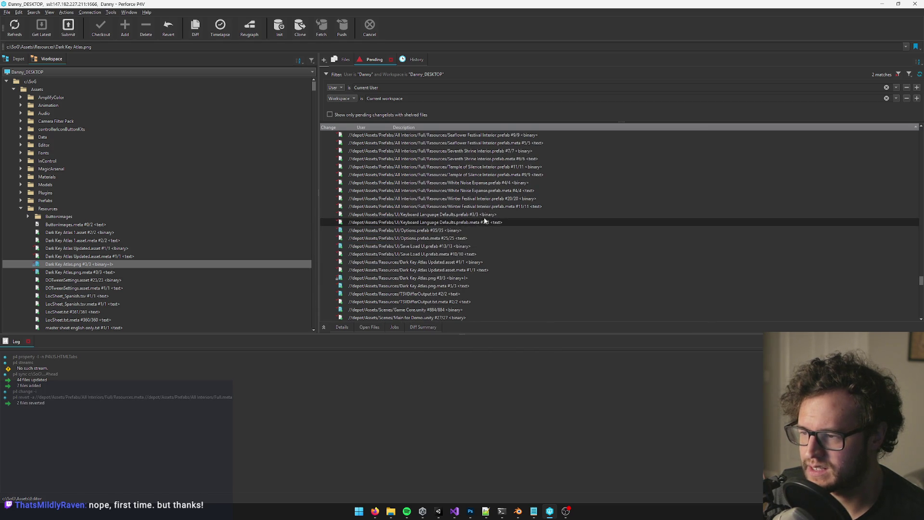
{"action": "left_click", "coordinate": [484, 207], "text": "shift"}
{"action": "scroll", "coordinate": [505, 222], "scroll_direction": "up", "scroll_amount": 2}
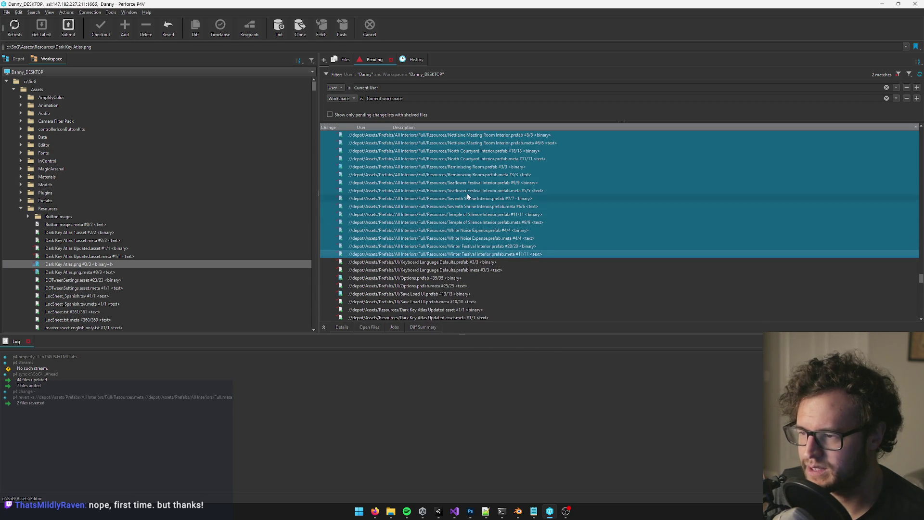
{"action": "right_click", "coordinate": [462, 191]}
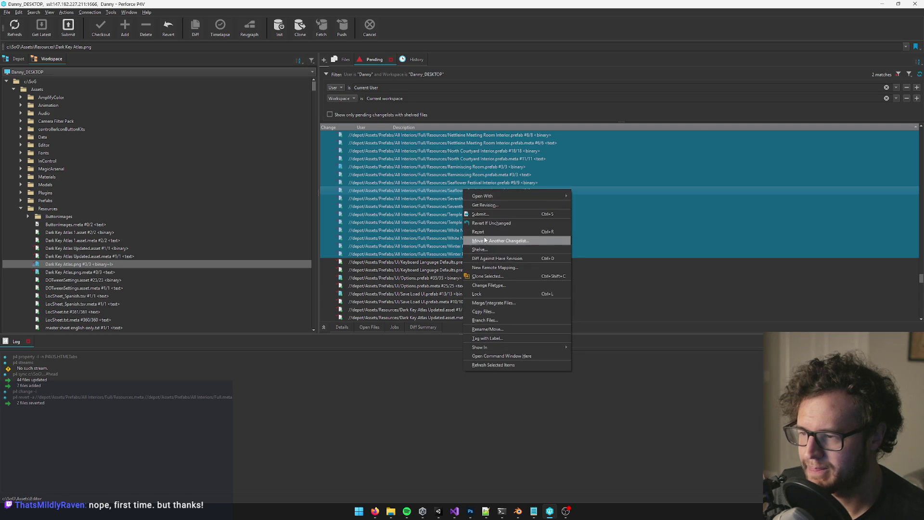
{"action": "left_click", "coordinate": [491, 223]}
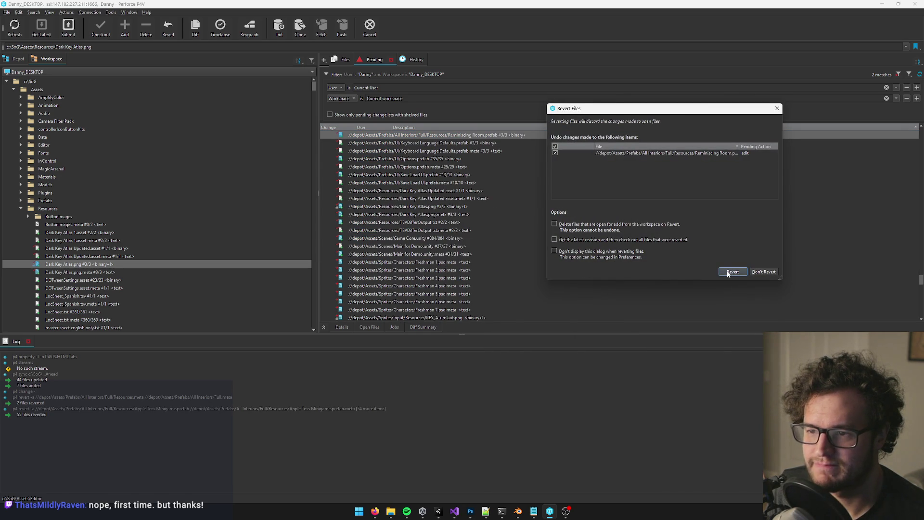
{"action": "left_click", "coordinate": [762, 272]}
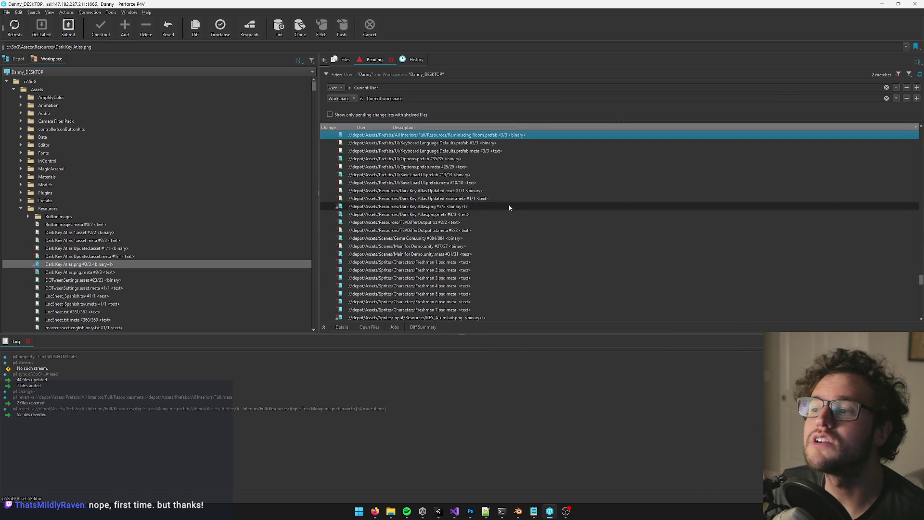
{"action": "scroll", "coordinate": [509, 208], "scroll_direction": "up", "scroll_amount": 6}
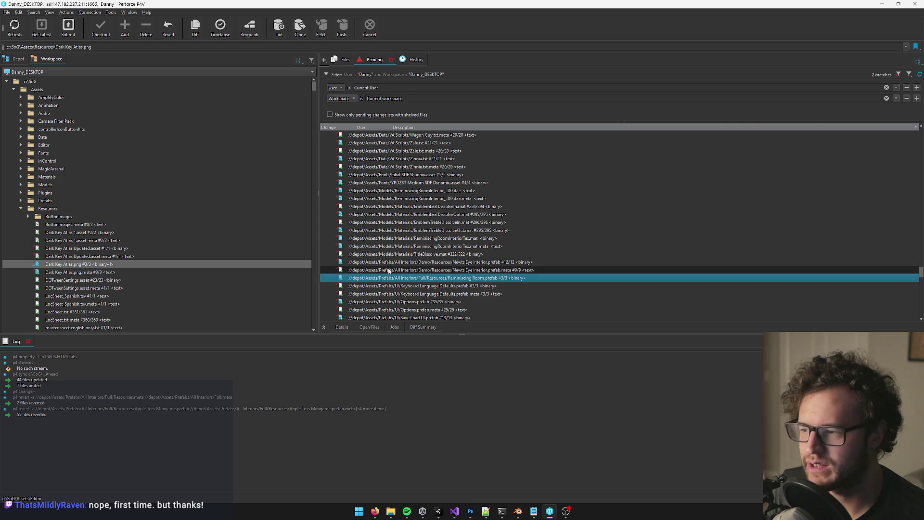
{"action": "scroll", "coordinate": [389, 272], "scroll_direction": "down", "scroll_amount": 1}
{"action": "scroll", "coordinate": [399, 275], "scroll_direction": "up", "scroll_amount": 8}
{"action": "scroll", "coordinate": [428, 279], "scroll_direction": "up", "scroll_amount": 15}
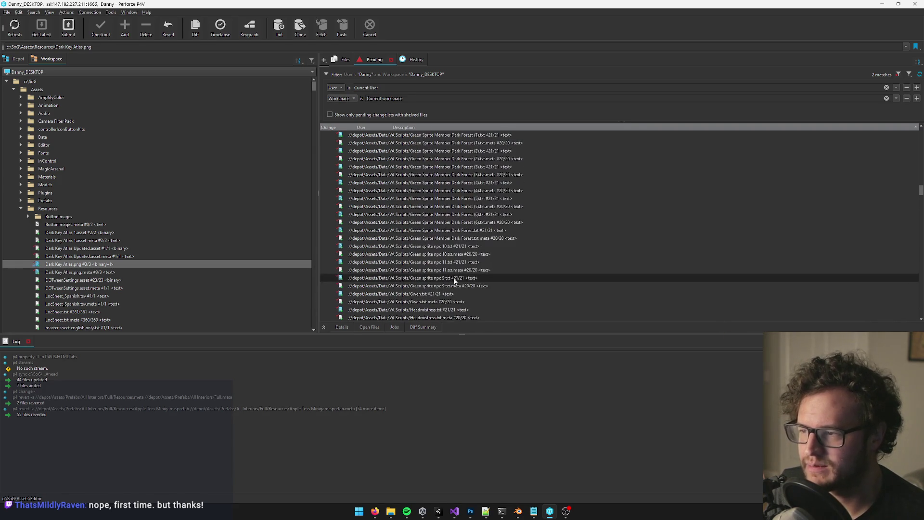
{"action": "left_click_drag", "start_coordinate": [920, 190], "coordinate": [917, 131]}
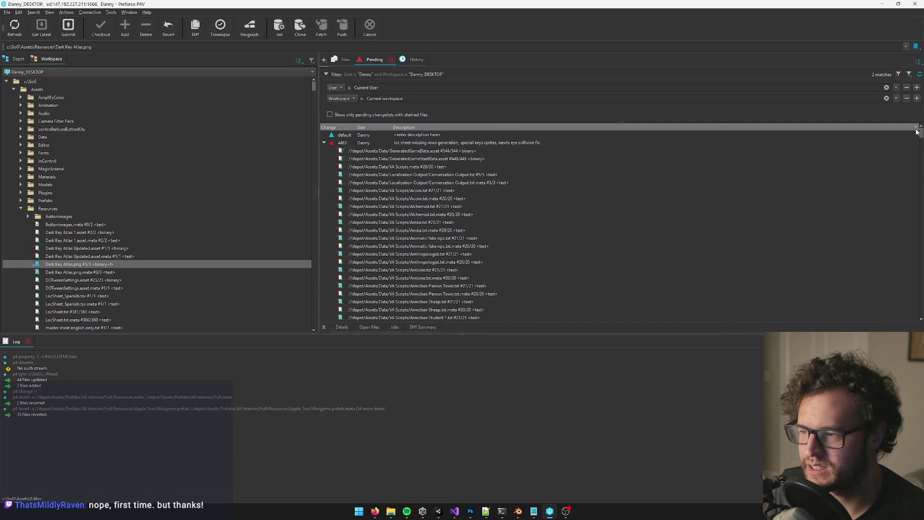
{"action": "left_click", "coordinate": [373, 143]}
{"action": "left_click", "coordinate": [380, 150]}
{"action": "scroll", "coordinate": [426, 236], "scroll_direction": "down", "scroll_amount": 8}
{"action": "scroll", "coordinate": [426, 238], "scroll_direction": "down", "scroll_amount": 20}
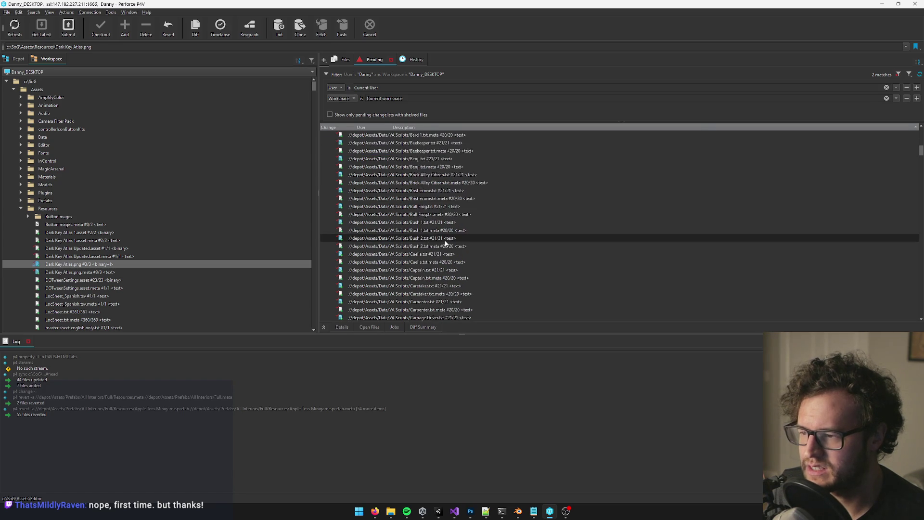
{"action": "scroll", "coordinate": [448, 258], "scroll_direction": "down", "scroll_amount": 20}
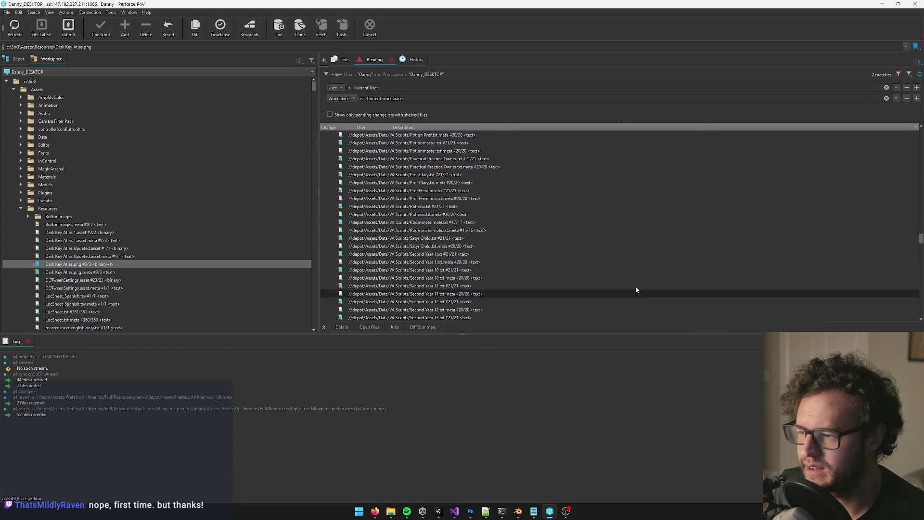
{"action": "left_click_drag", "start_coordinate": [919, 238], "coordinate": [920, 318]}
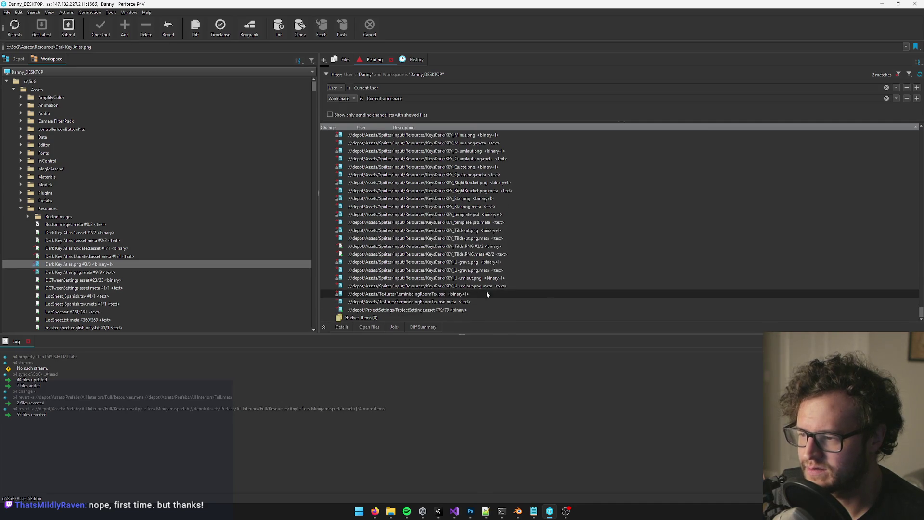
{"action": "scroll", "coordinate": [423, 295], "scroll_direction": "up", "scroll_amount": 15}
{"action": "left_click_drag", "start_coordinate": [920, 293], "coordinate": [920, 130]}
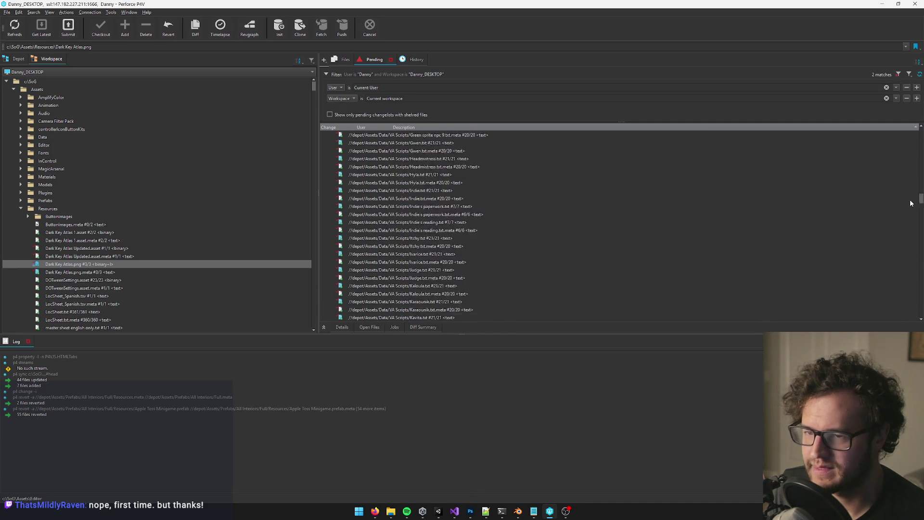
{"action": "left_click", "coordinate": [411, 151]}
{"action": "left_click", "coordinate": [414, 143]}
Step: Prepend 'reminiscing room projections work,' to changelist 4463's description, submit it, then bring up Trello
{"action": "key", "text": "ctrl+s"}
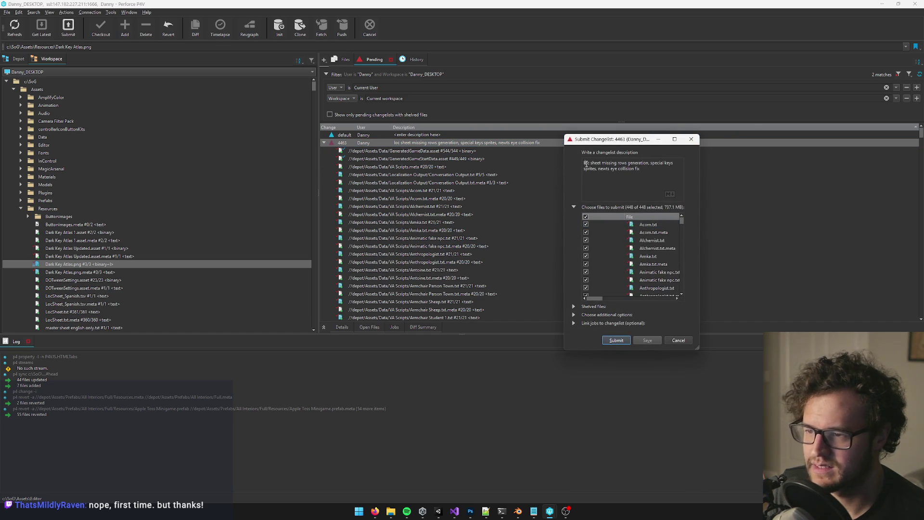
{"action": "type", "text": "reminis"}
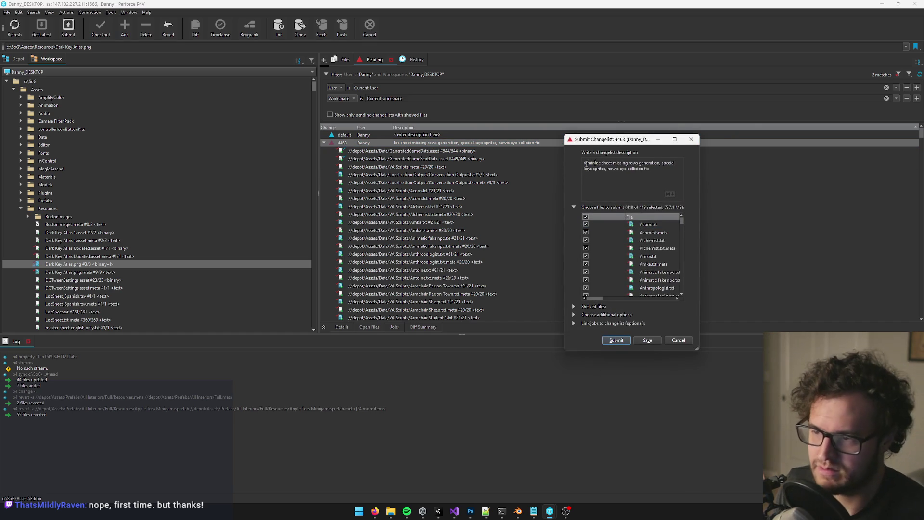
{"action": "type", "text": "cing "}
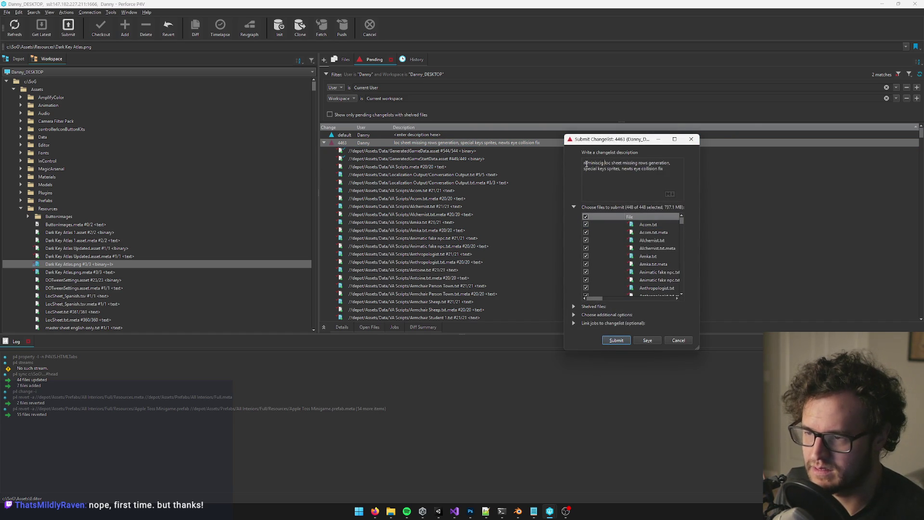
{"action": "type", "text": "room proje"}
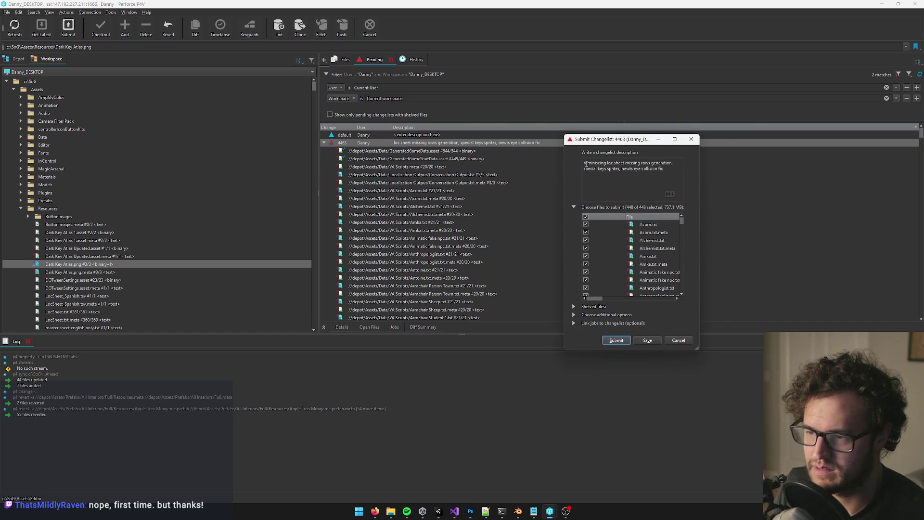
{"action": "type", "text": "ctions work,"}
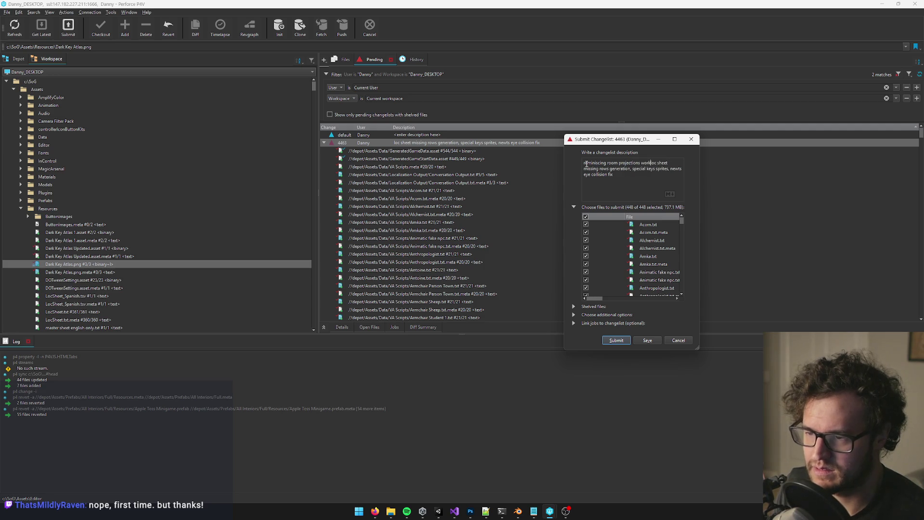
{"action": "left_click", "coordinate": [615, 340]}
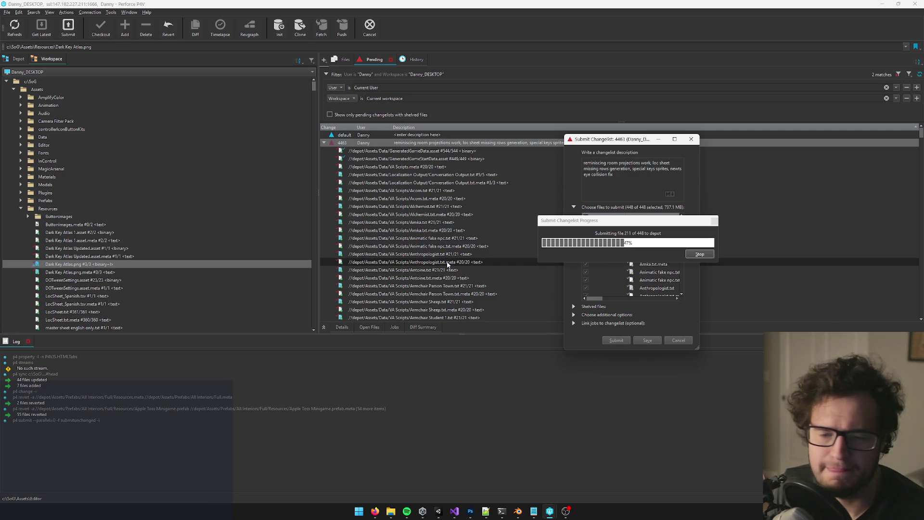
{"action": "mouse_move", "coordinate": [375, 510]}
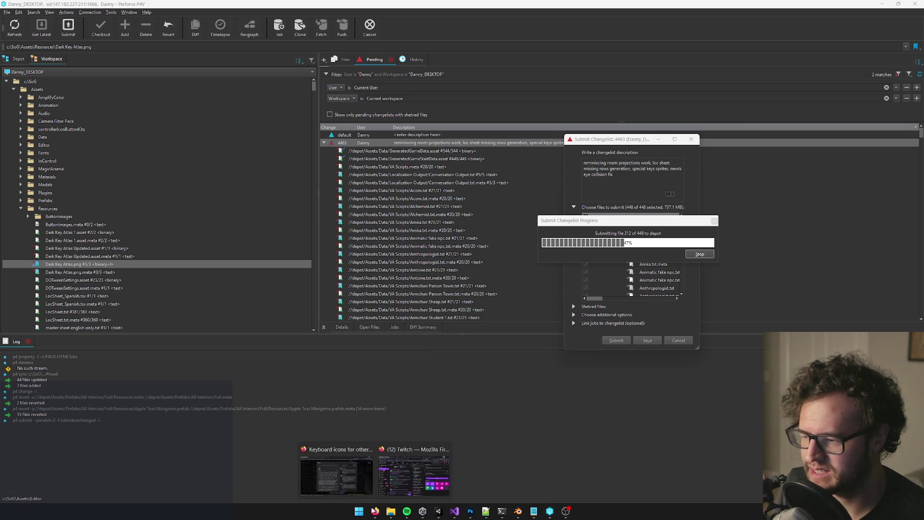
{"action": "left_click", "coordinate": [344, 474]}
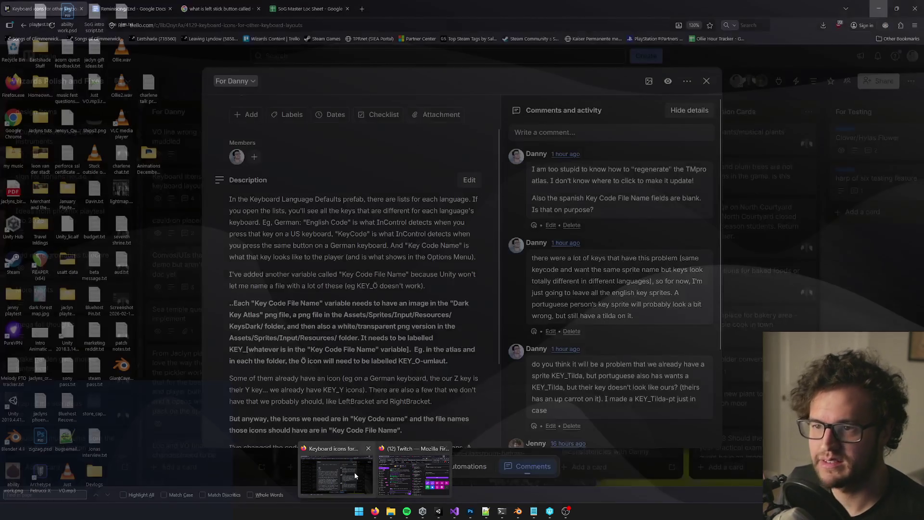
Step: Bring the Trello window showing the 'Keyboard icons for other keyboard layouts' card to the front
{"action": "left_click", "coordinate": [354, 471]}
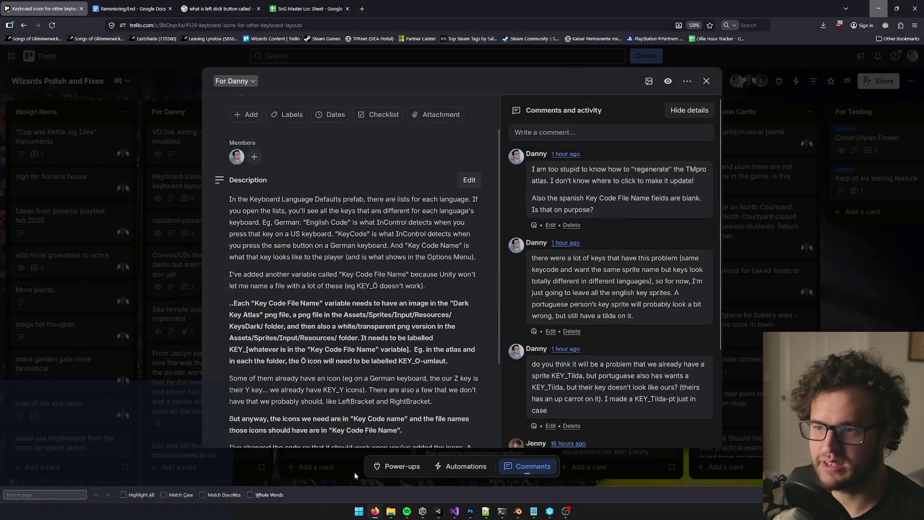